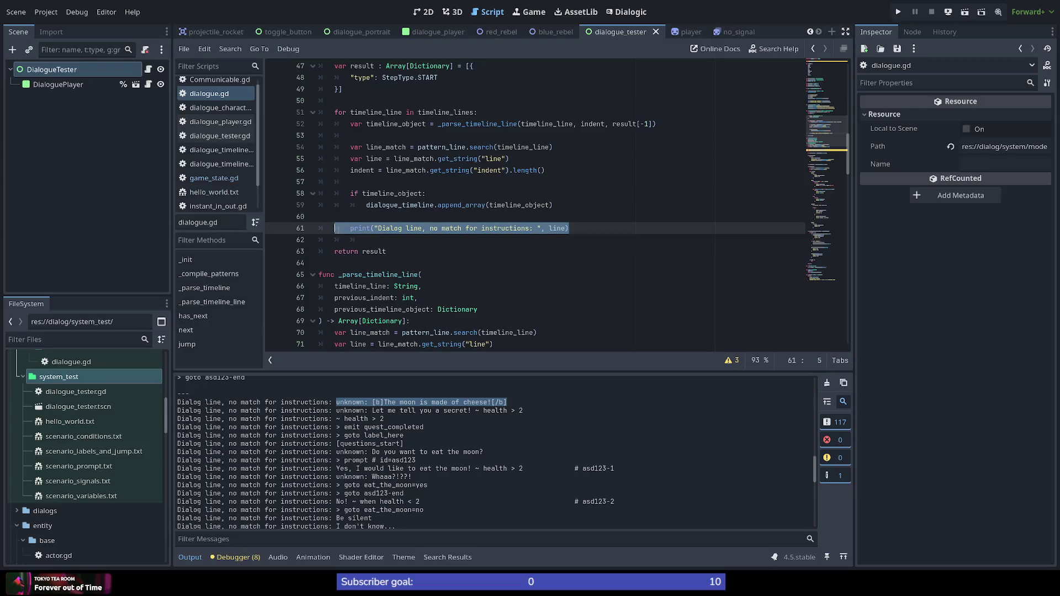
Remove the no-match print and its leftover blank lines from the timeline loop
key("BackSpace")
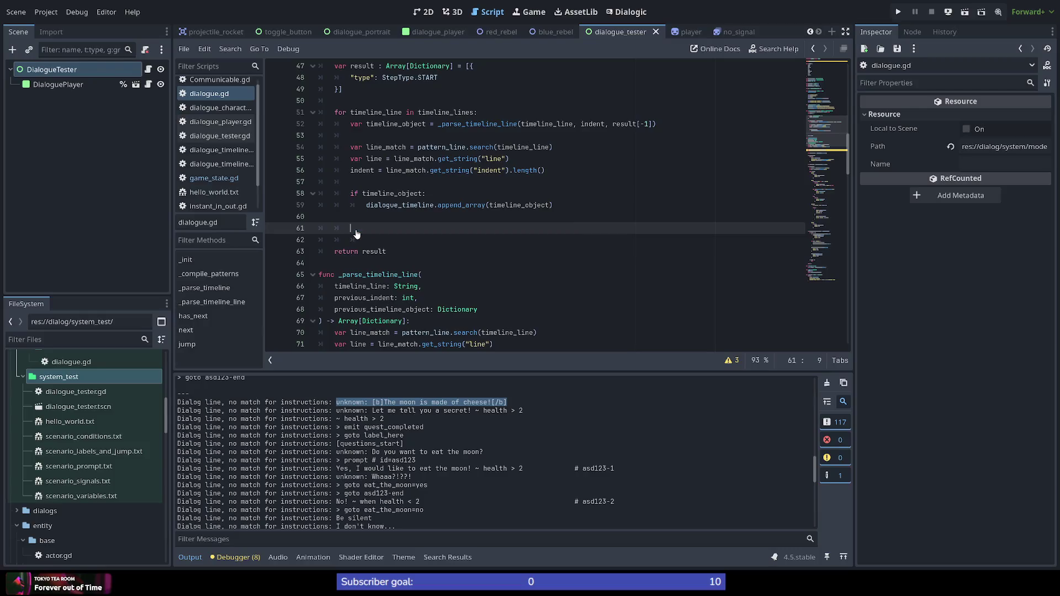
key("shift+Up")
key("shift+Up")
key("shift+End")
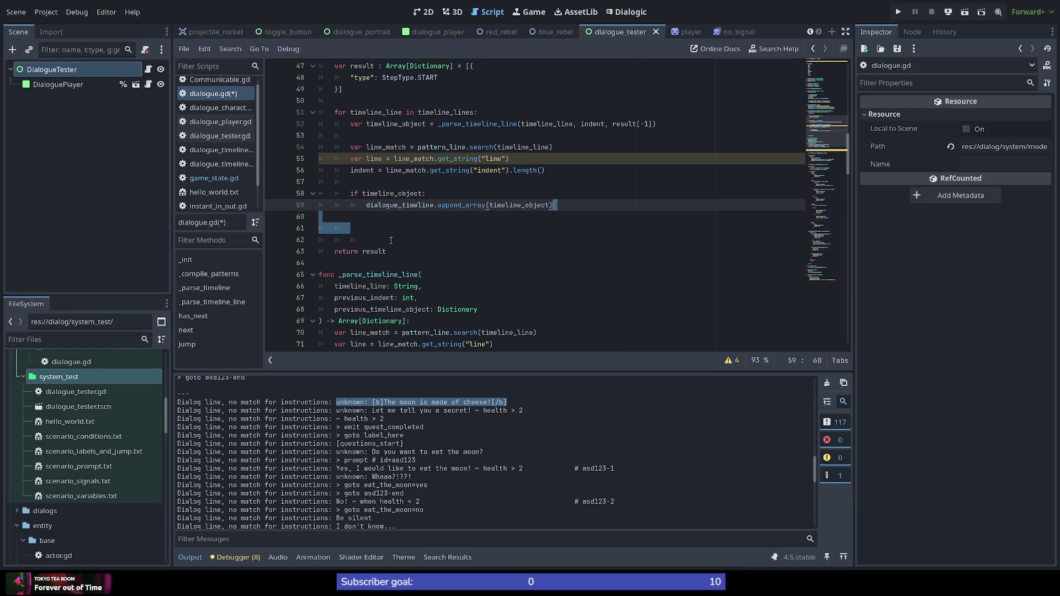
key("BackSpace")
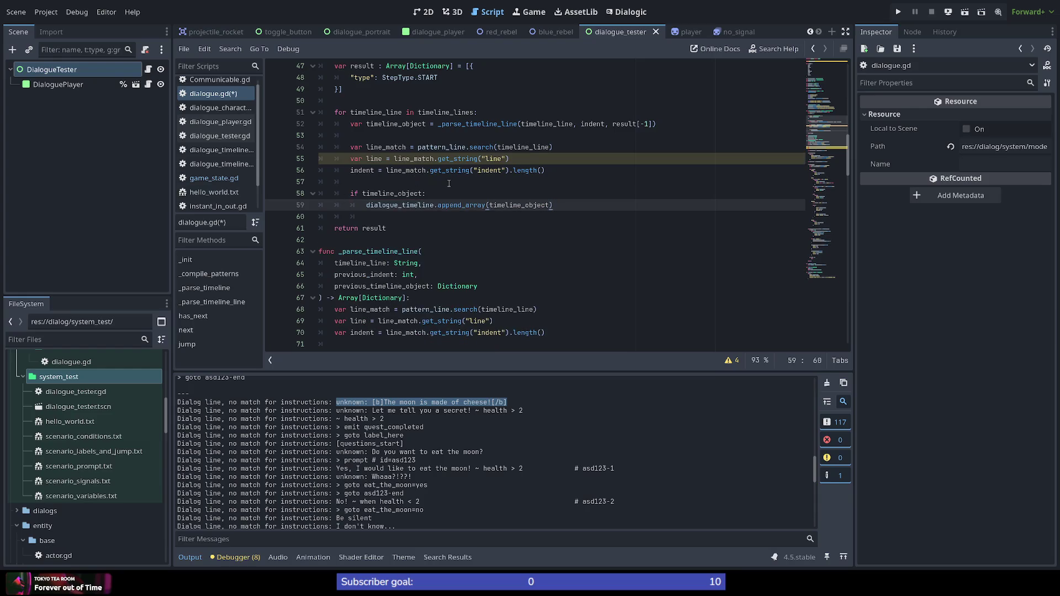
Paste the no-match print just before return [] at the end of _parse_timeline_line
left_click(452, 182)
left_click(438, 157)
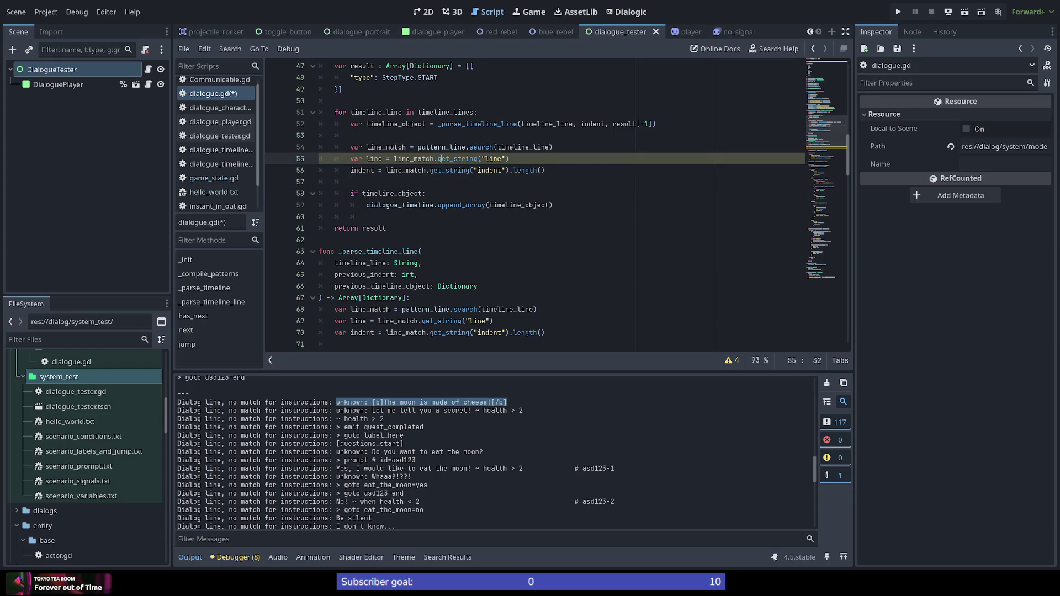
left_click(457, 124)
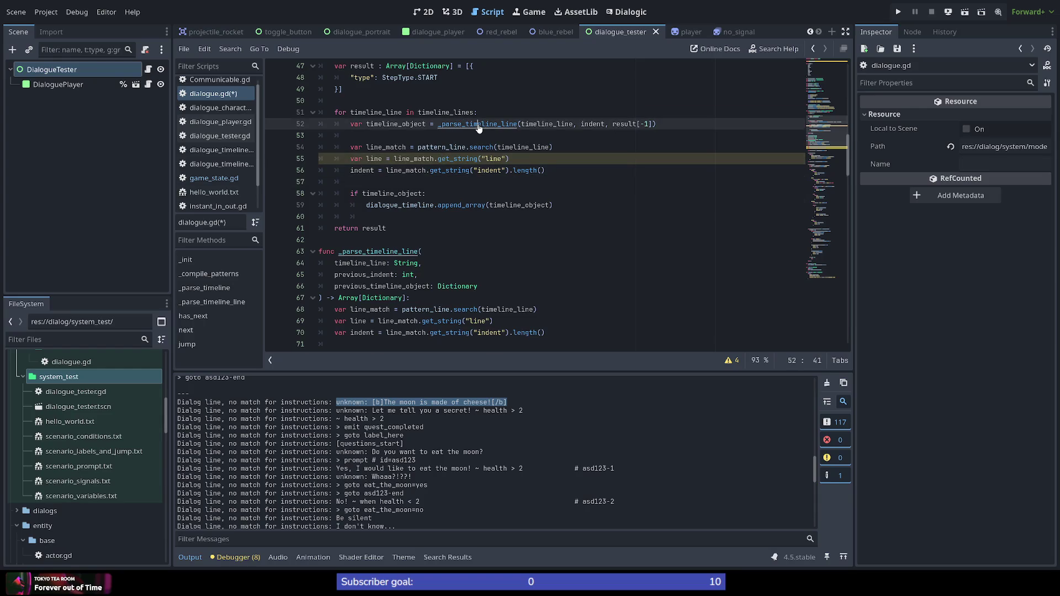
left_click(478, 124, "ctrl")
left_click_drag(827, 136, 836, 270)
left_click(424, 174)
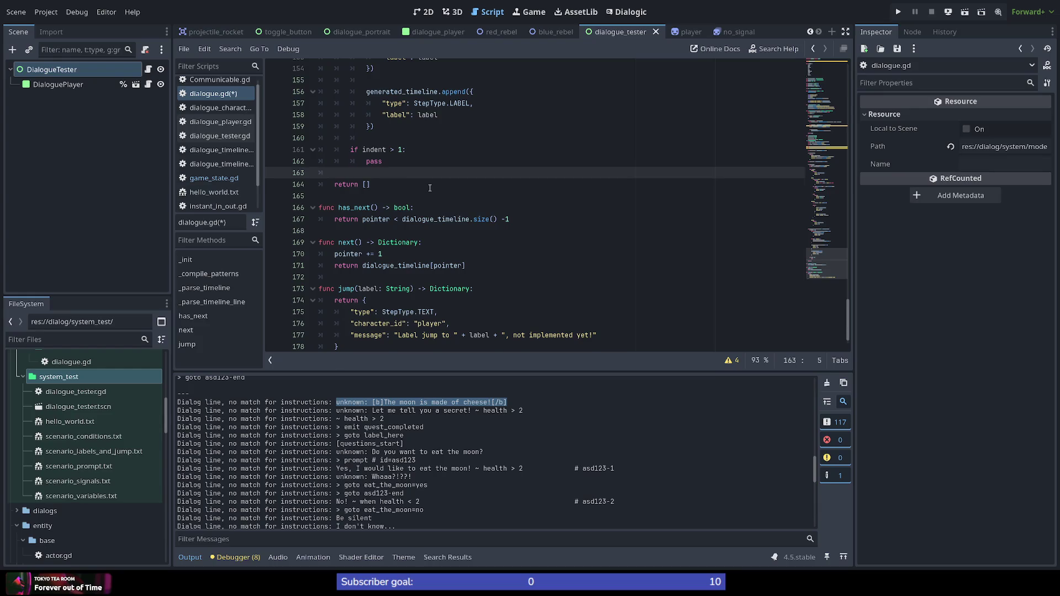
key("Return")
type("print(\"Dialog line, no match for instructions: \", line)")
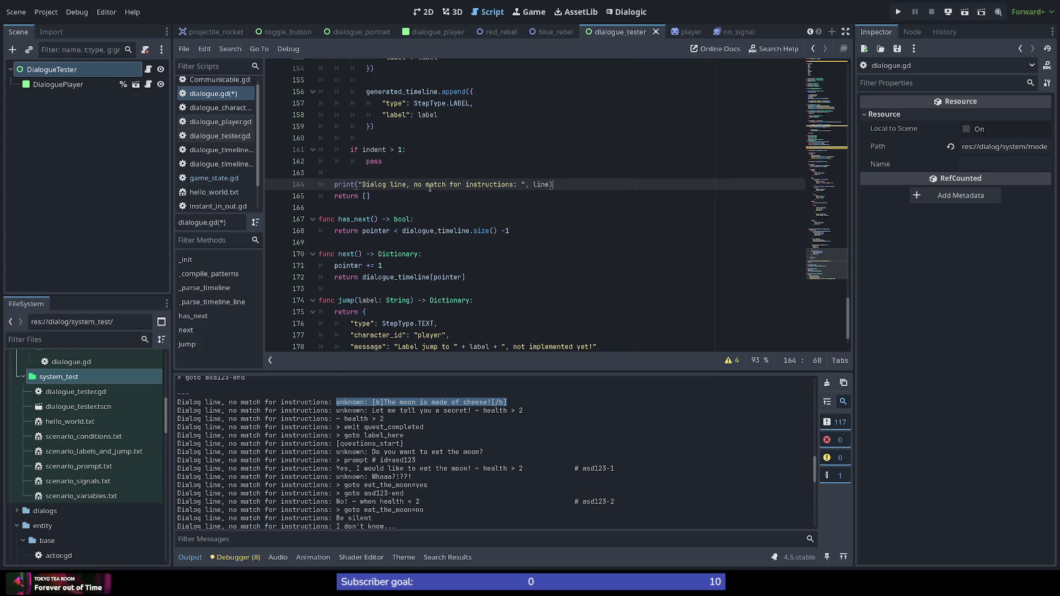
Make the moved print output timeline_line instead of line, then run the dialogue test scene
key("Left")
left_click_drag(828, 265, 823, 151)
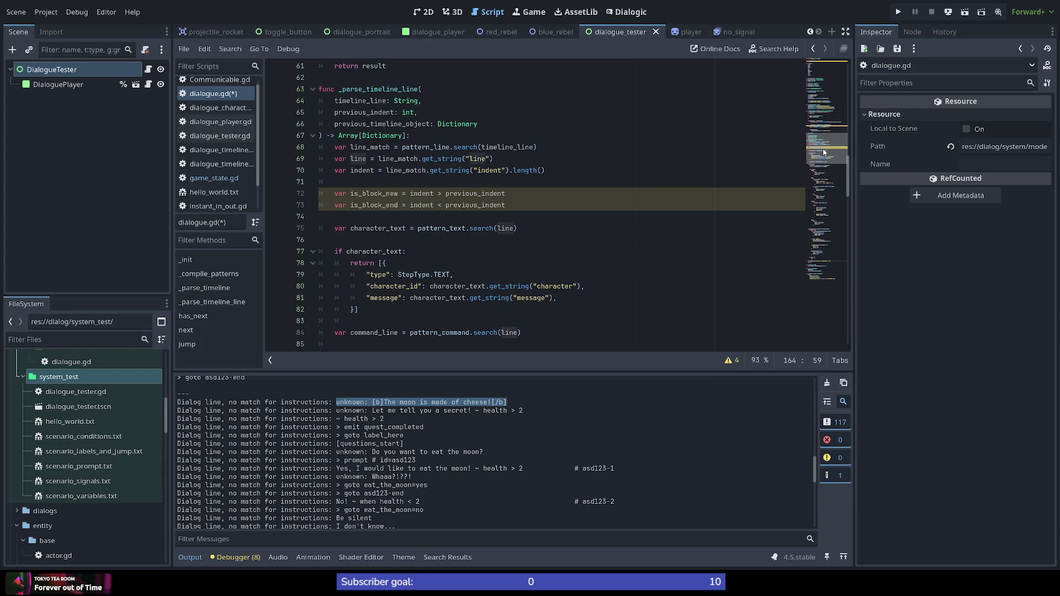
mouse_move(823, 152)
left_mouse_down()
mouse_move(842, 274)
mouse_move(839, 250)
left_mouse_up()
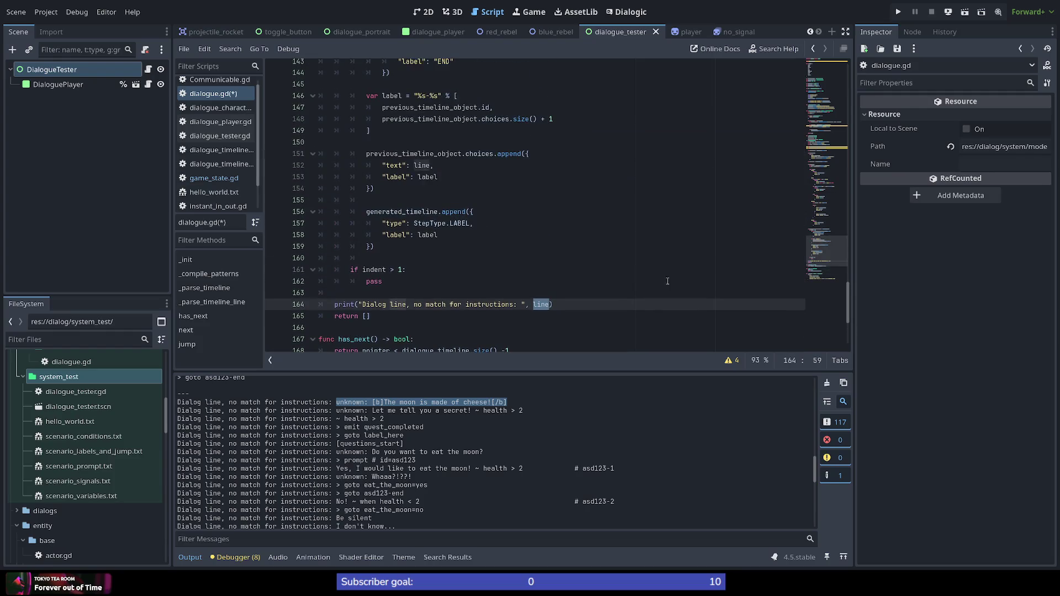
left_click(644, 308)
double_click(549, 305)
type("timeline_l")
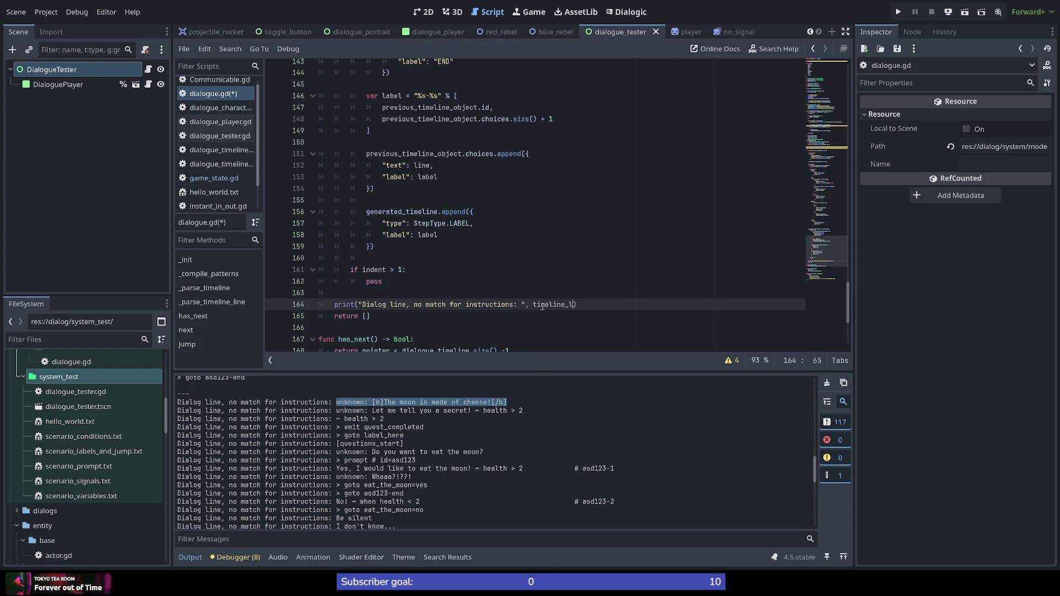
type("ine")
left_click(594, 246)
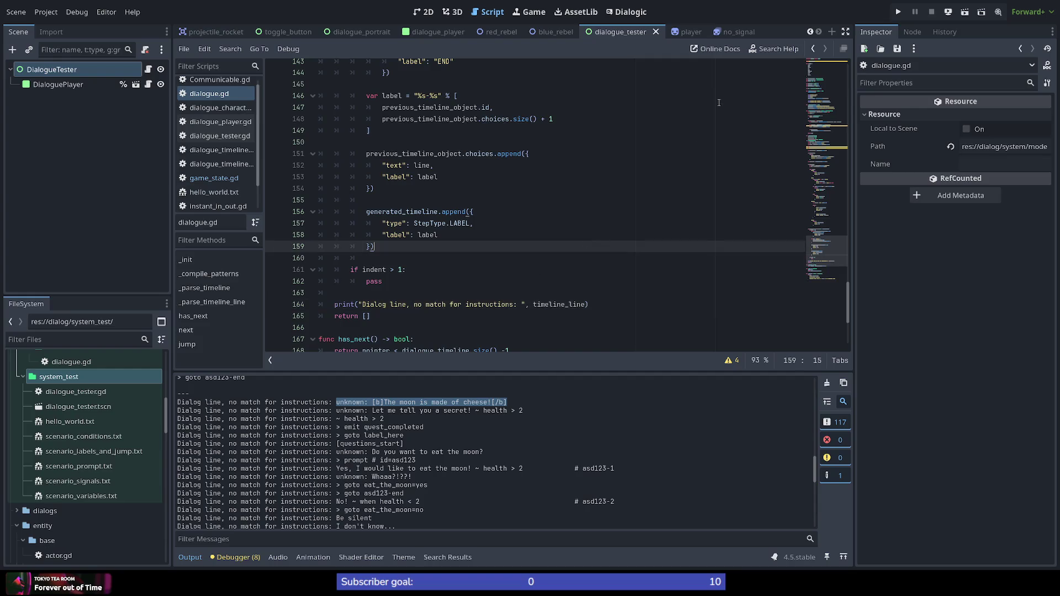
left_click(965, 11)
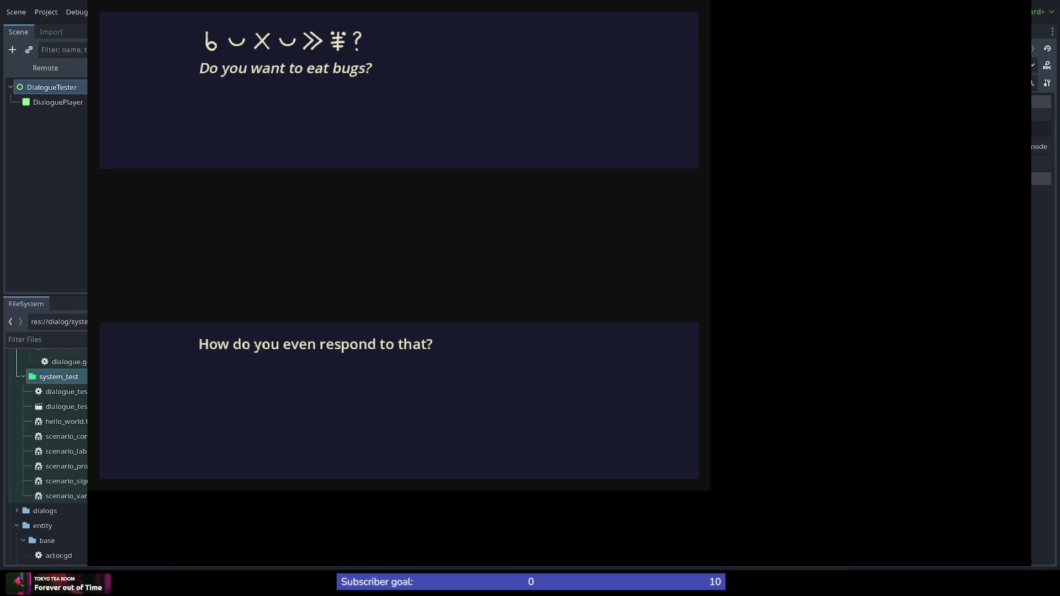
Close the running game window with F8 to end the test run
key("F8")
scroll(398, 504, "up", 1)
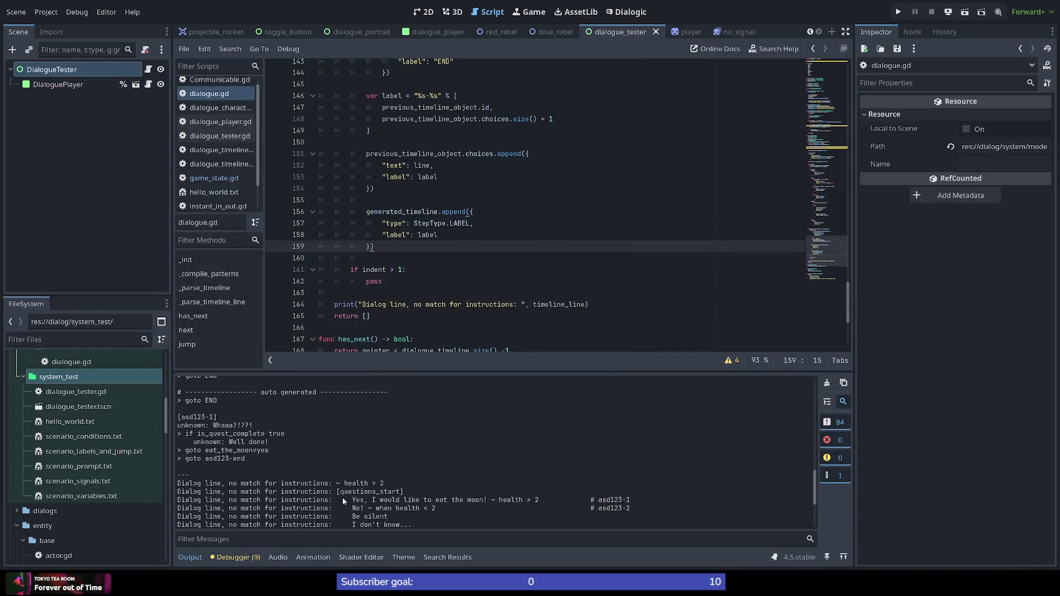
scroll(342, 498, "down", 3)
scroll(342, 498, "down", 1)
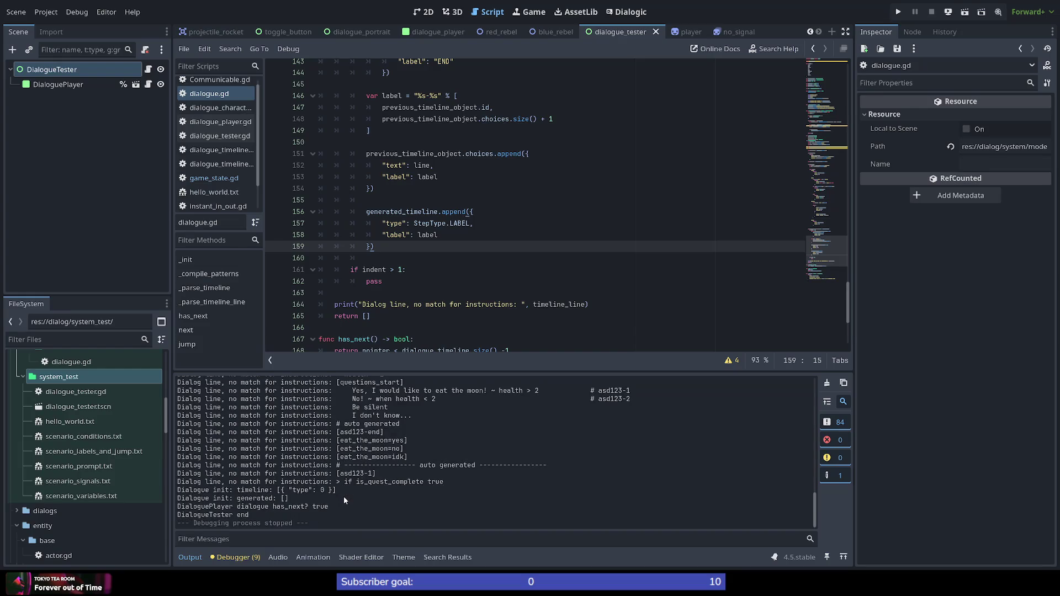
scroll(351, 491, "up", 2)
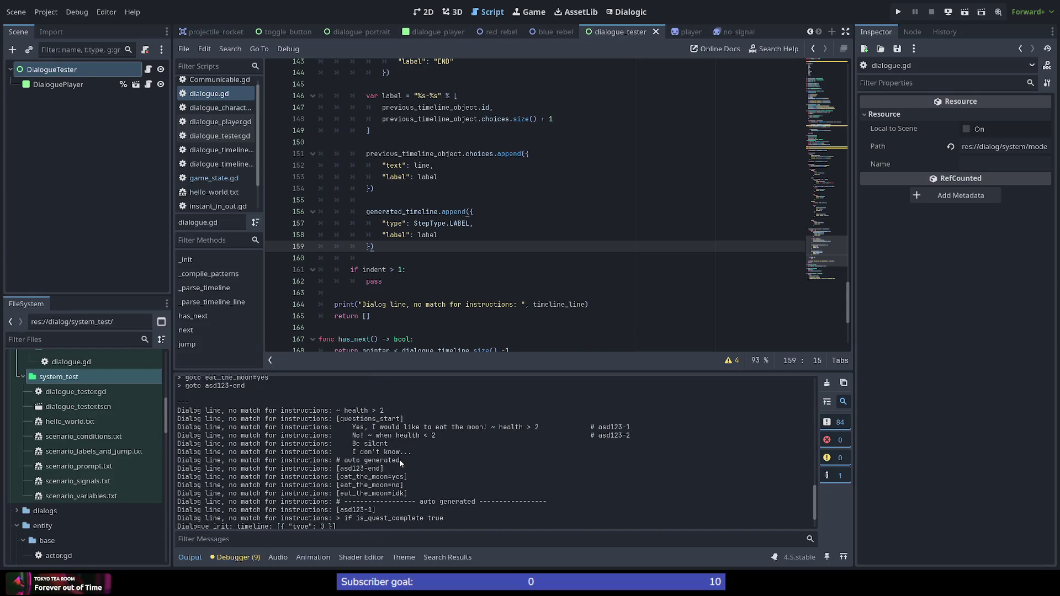
scroll(396, 461, "down", 1)
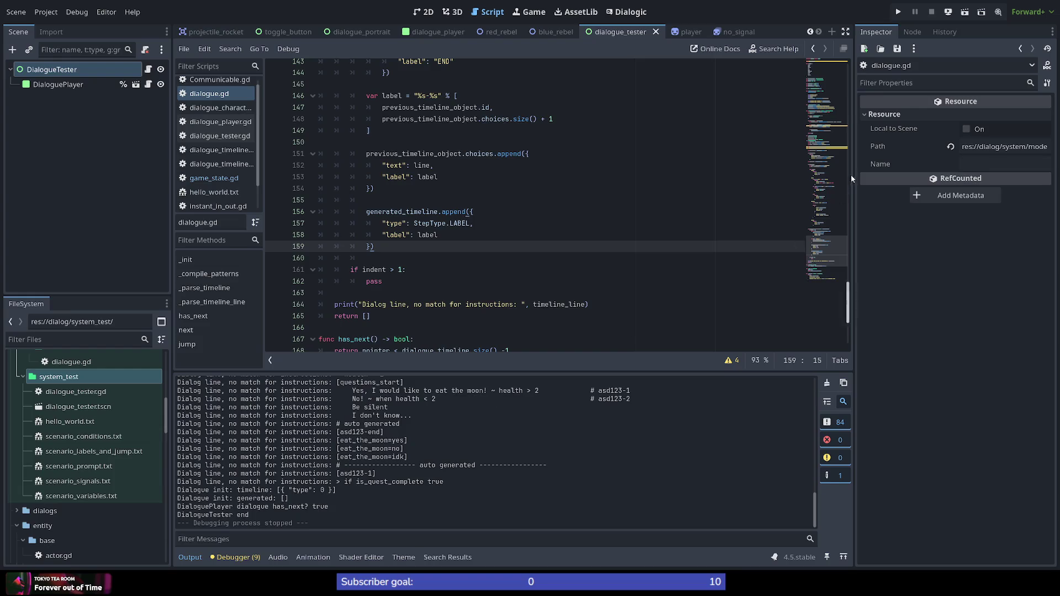
Append timeline_object to result on line 59, save dialogue.gd, and rerun the scene
left_click(830, 135)
scroll(830, 135, "down", 2)
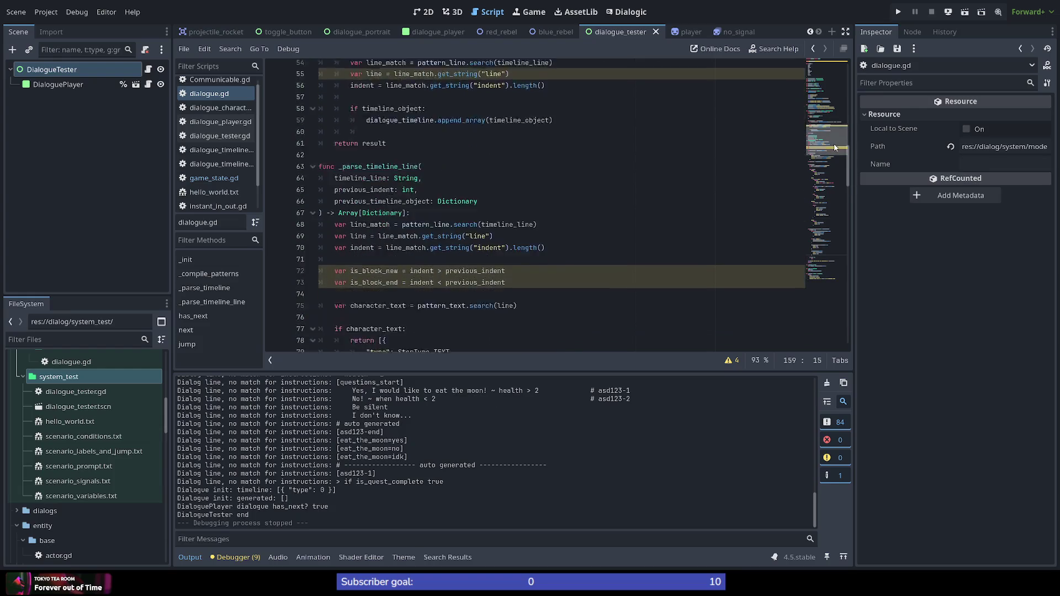
scroll(830, 135, "down", 2)
scroll(835, 135, "up", 3)
scroll(836, 133, "up", 2)
scroll(836, 131, "up", 1)
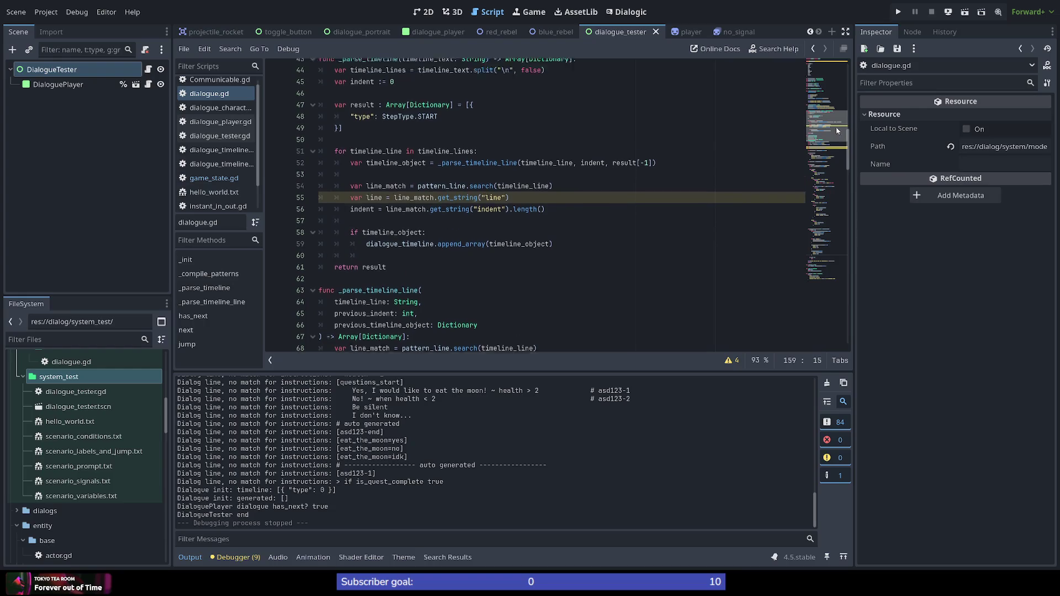
scroll(837, 127, "up", 2)
scroll(837, 121, "up", 1)
scroll(836, 121, "down", 2)
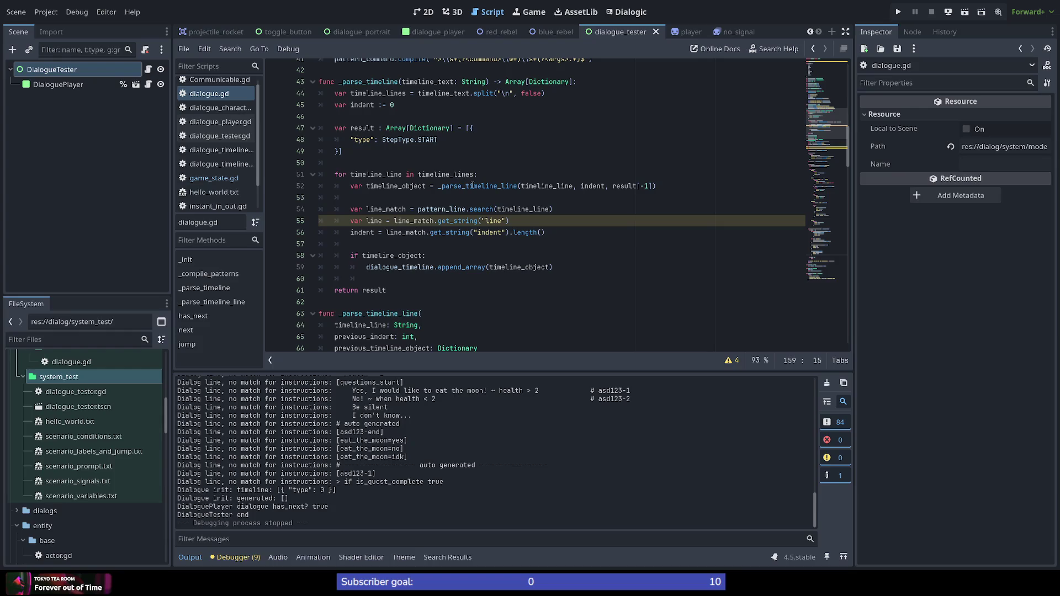
double_click(412, 186)
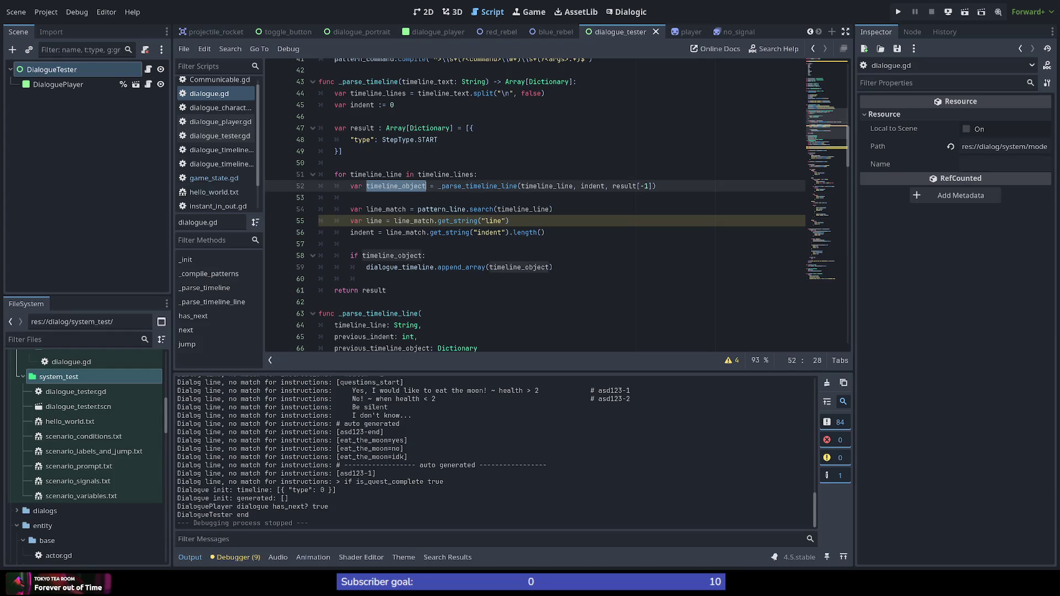
double_click(377, 254)
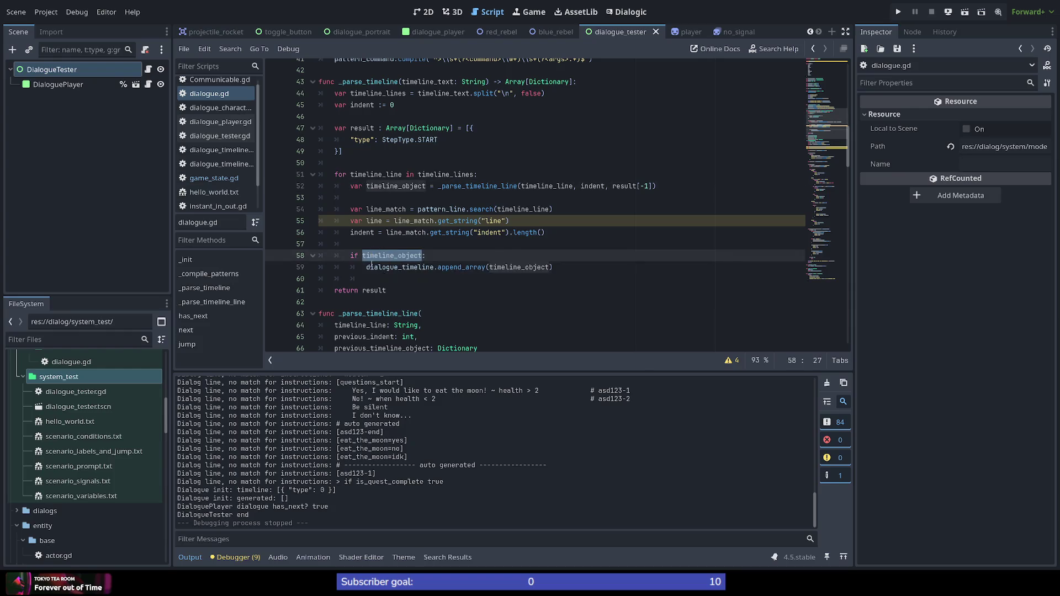
double_click(398, 266)
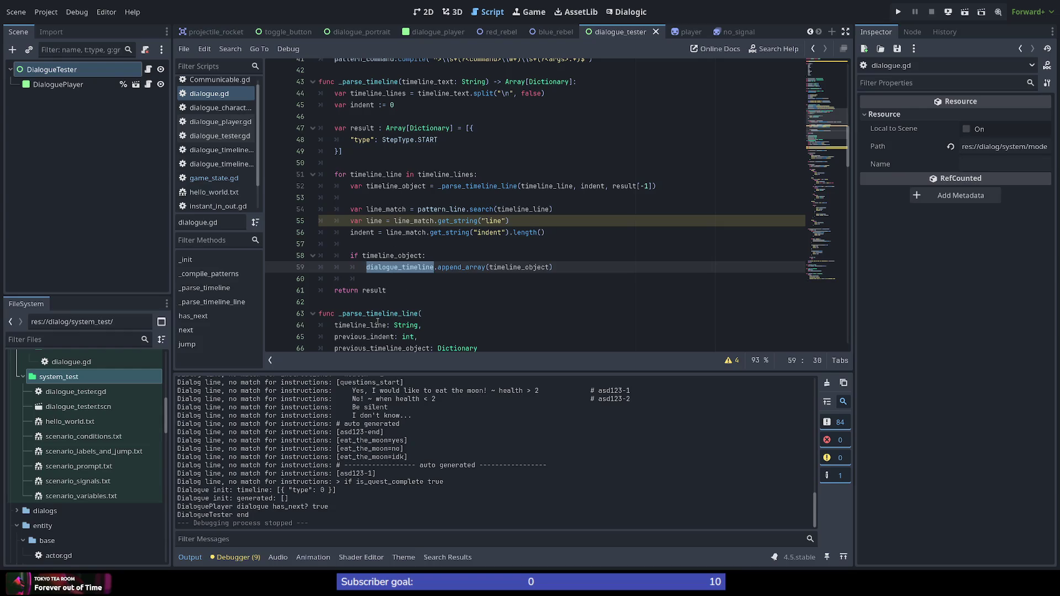
type("result")
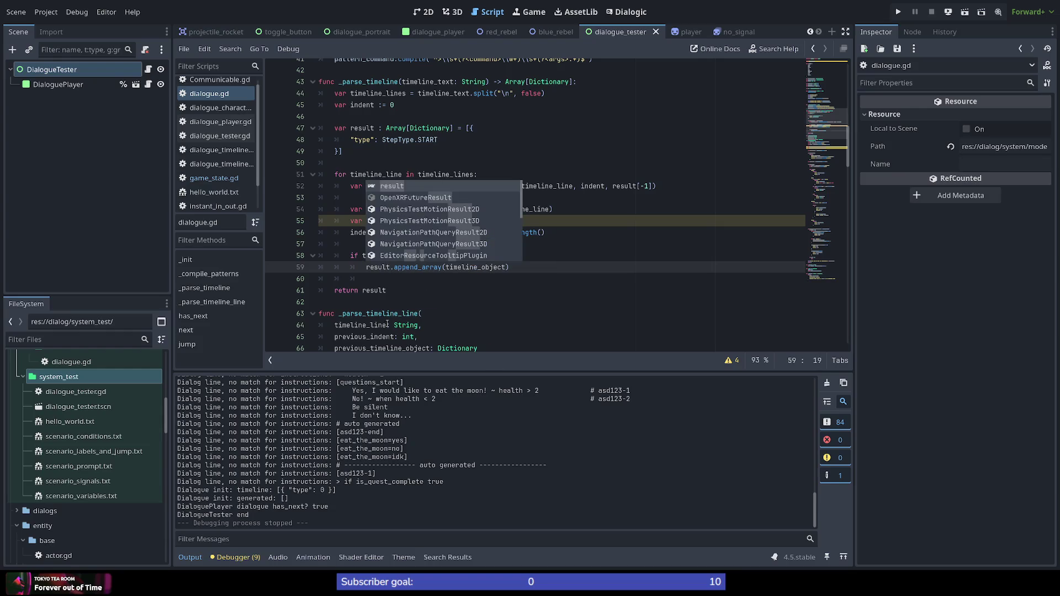
left_click(330, 199)
key("ctrl+s")
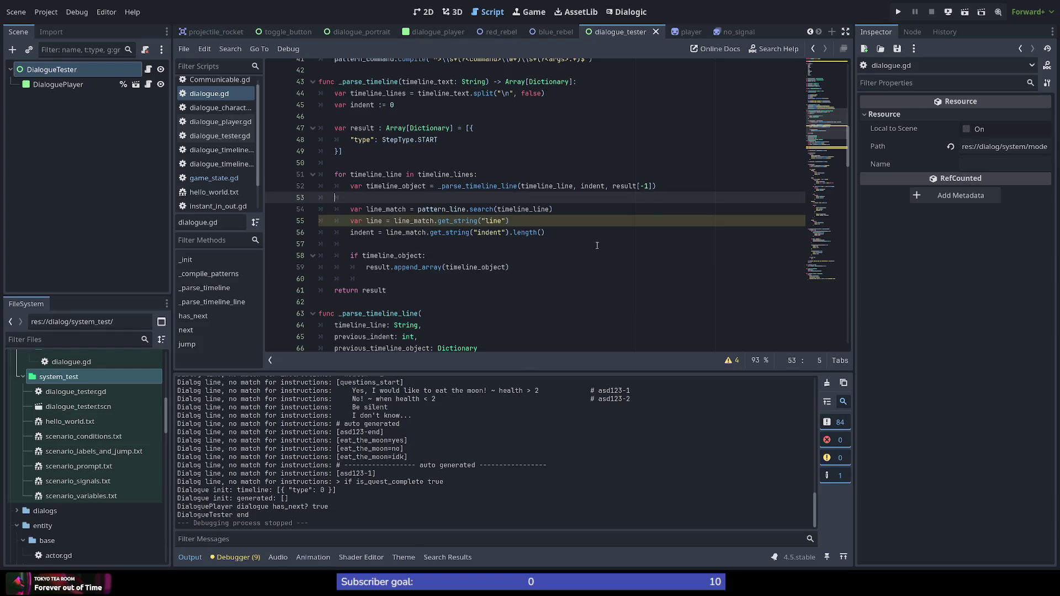
left_click(948, 14)
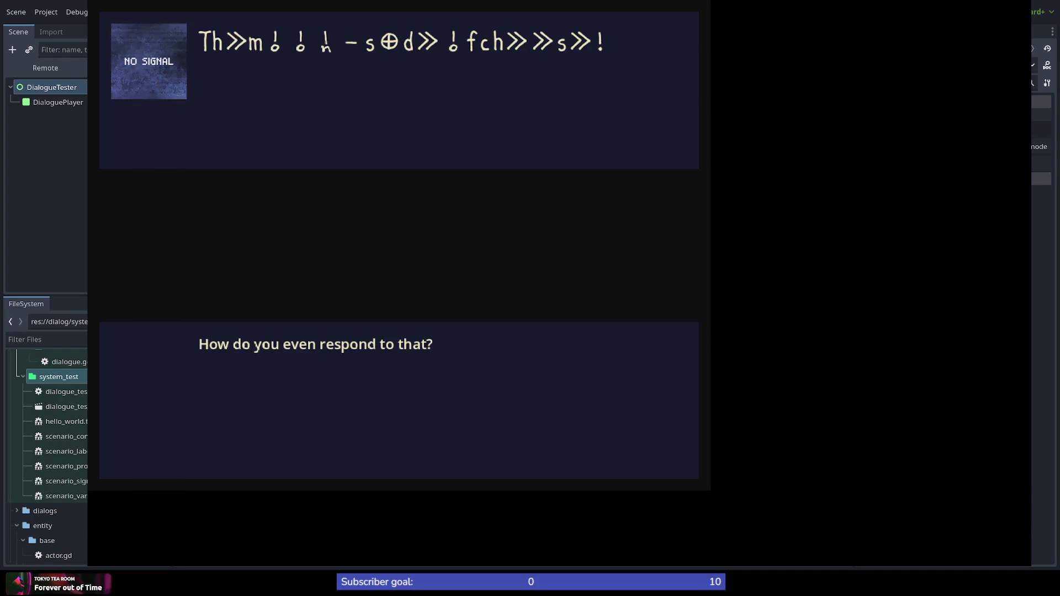
Stop the running game with F8 so the debug session ends
key("F8")
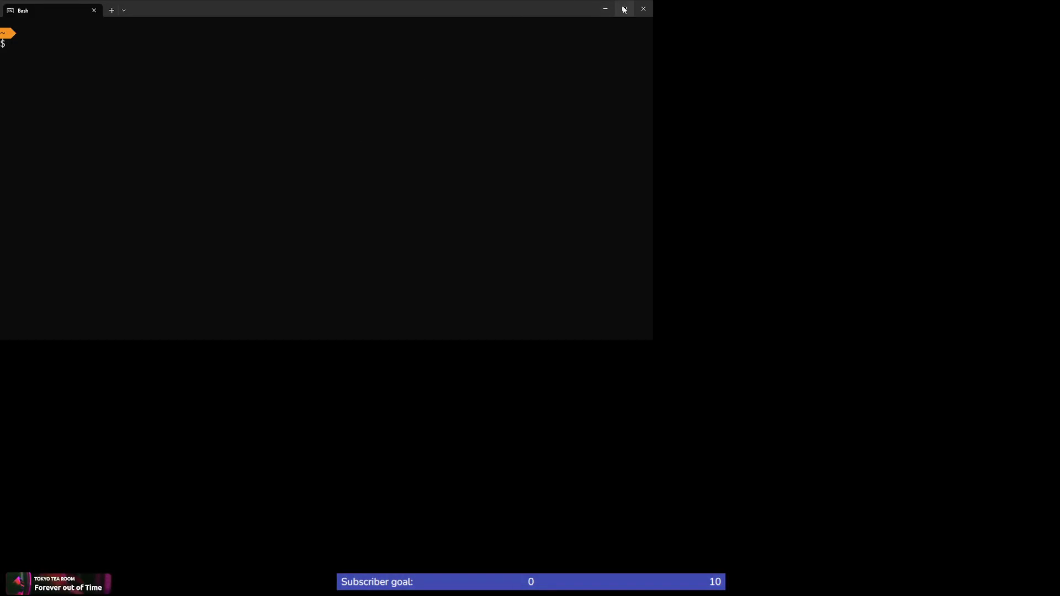
Maximize the terminal, start node, and evaluate the pasted timeline JSON array
left_click(624, 8)
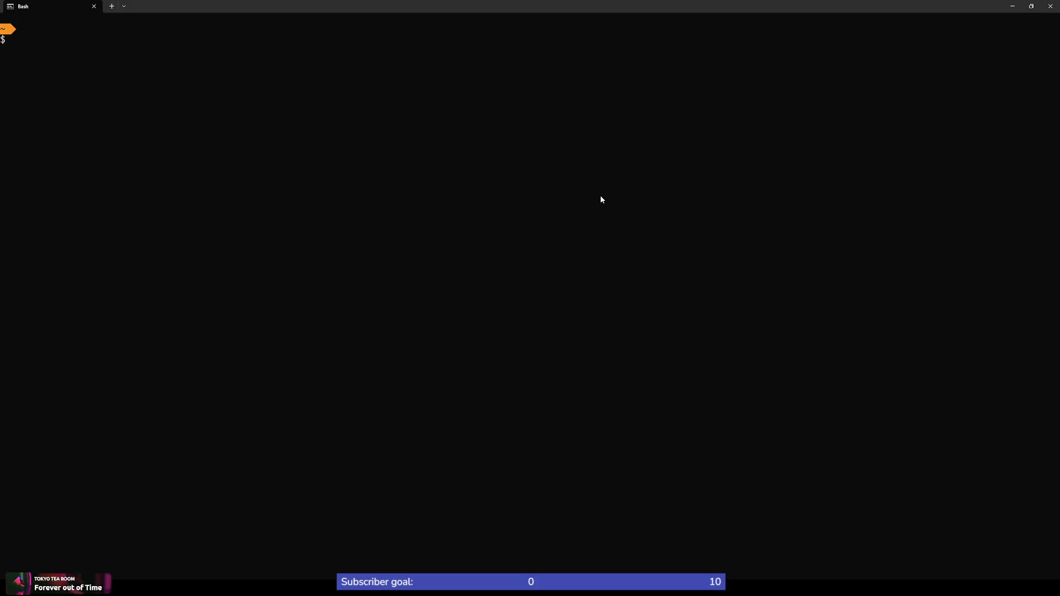
type("node")
key("Return")
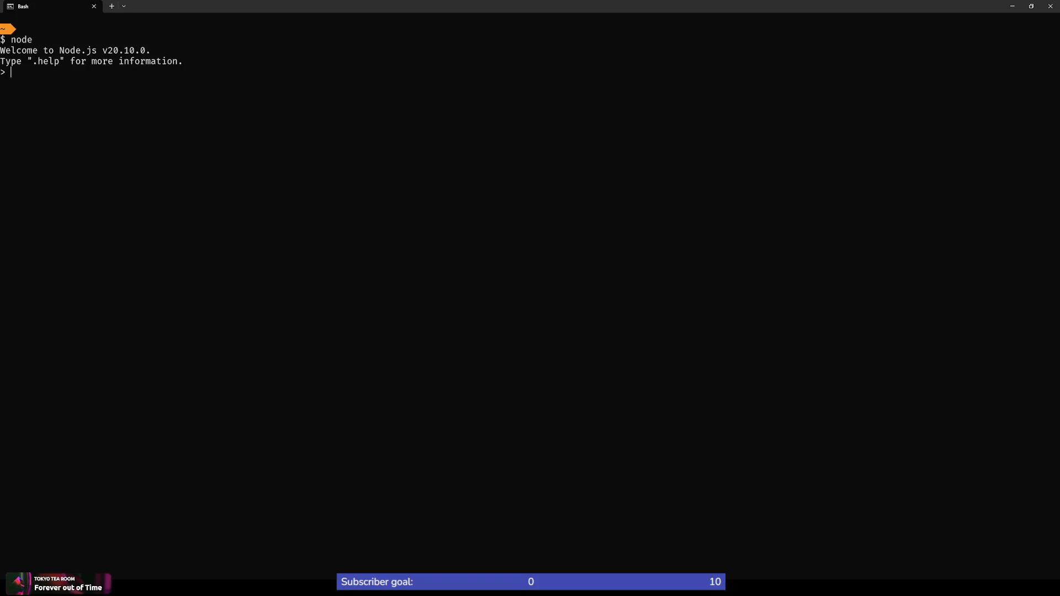
type("JSO")
key("BackSpace")
key("BackSpace")
key("BackSpace")
key("ctrl+v")
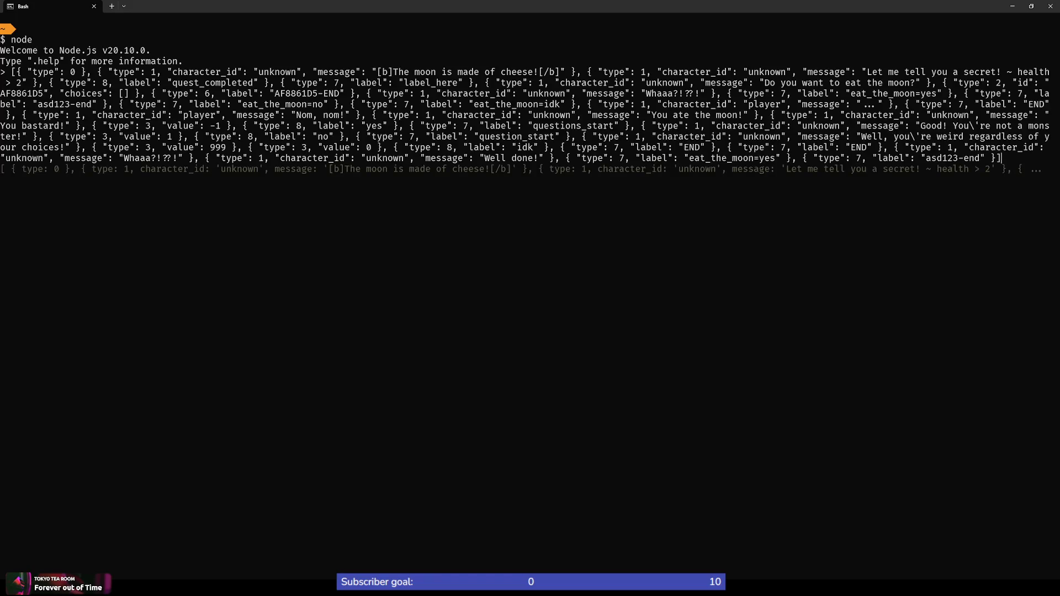
key("Return")
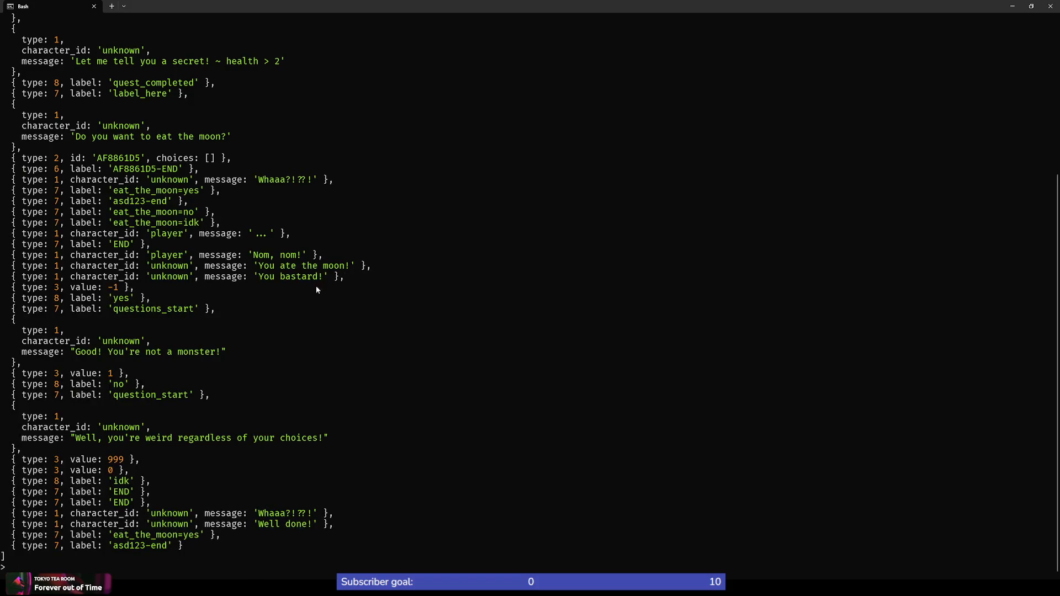
scroll(224, 347, "up", 2)
scroll(208, 298, "up", 4)
scroll(190, 240, "down", 3)
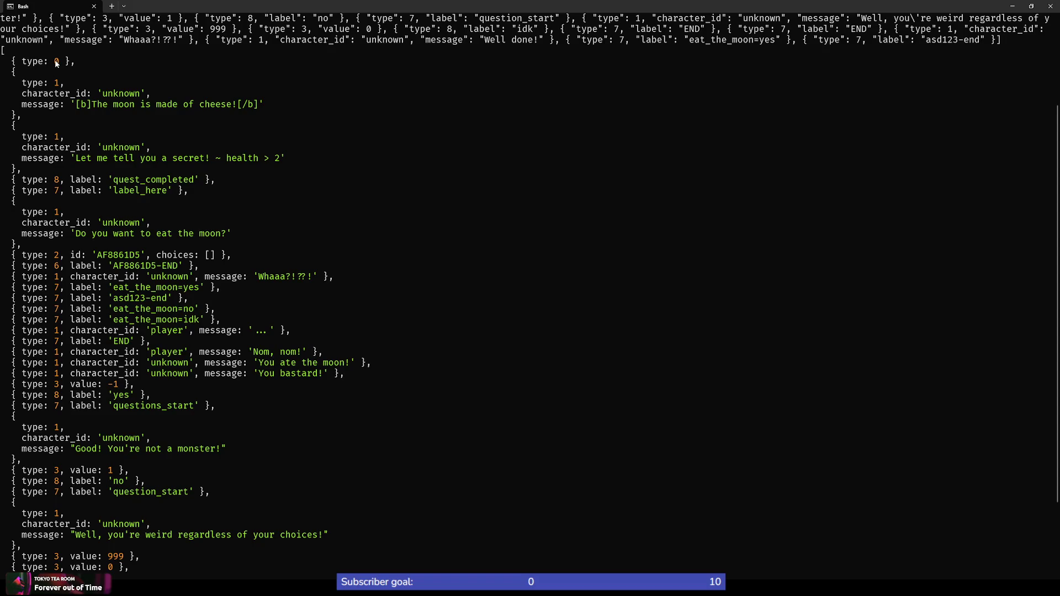
scroll(64, 111, "down", 2)
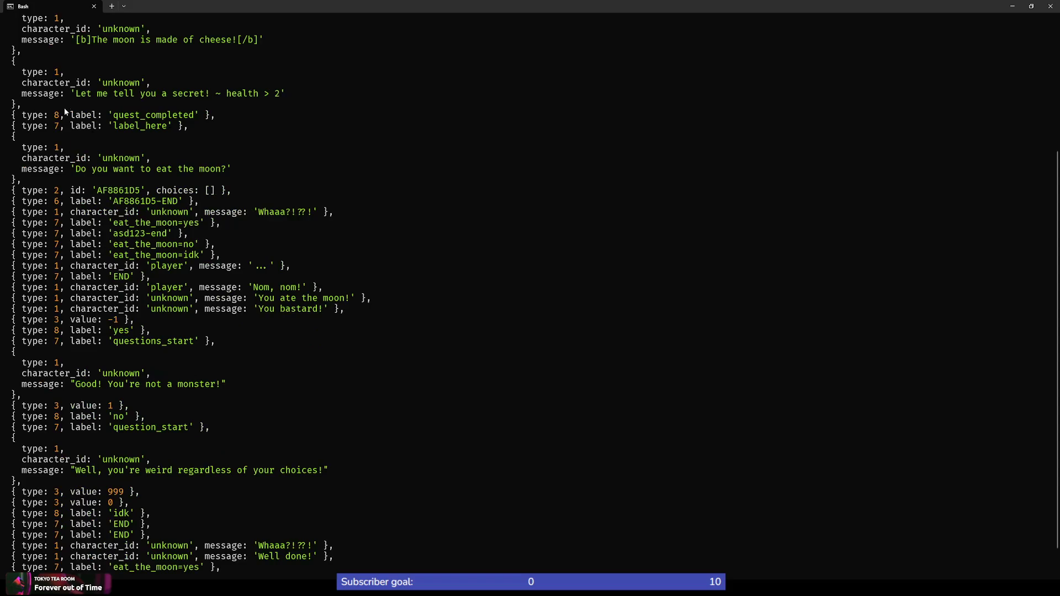
scroll(73, 105, "up", 2)
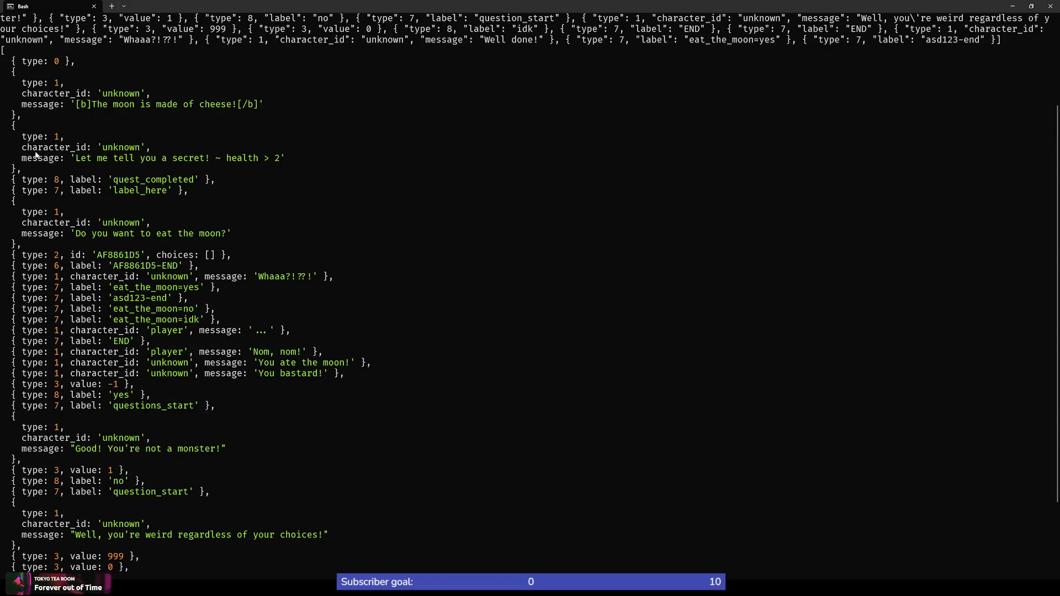
scroll(55, 201, "down", 1)
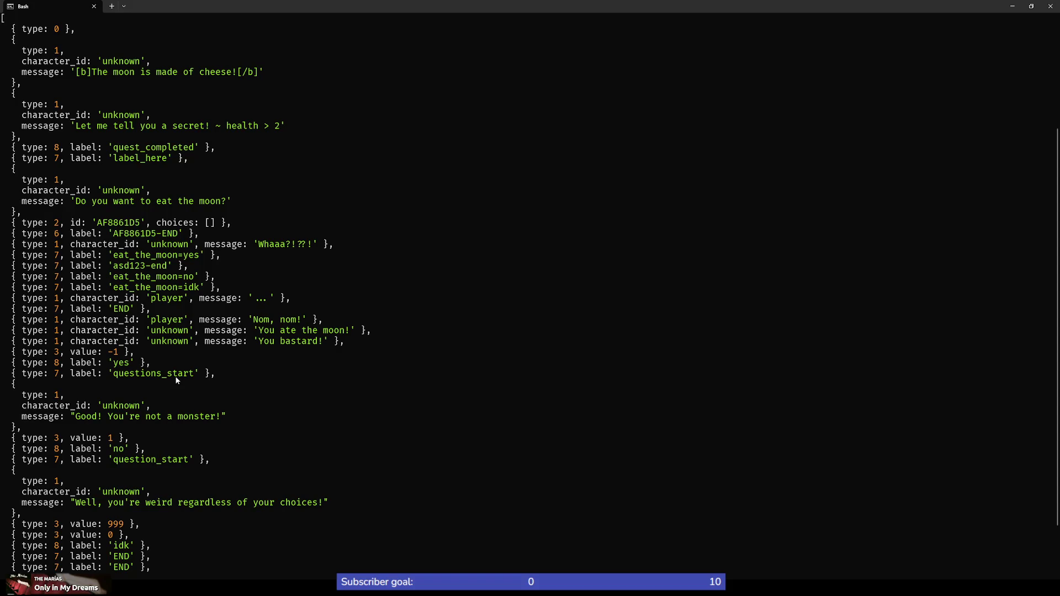
scroll(160, 406, "down", 2)
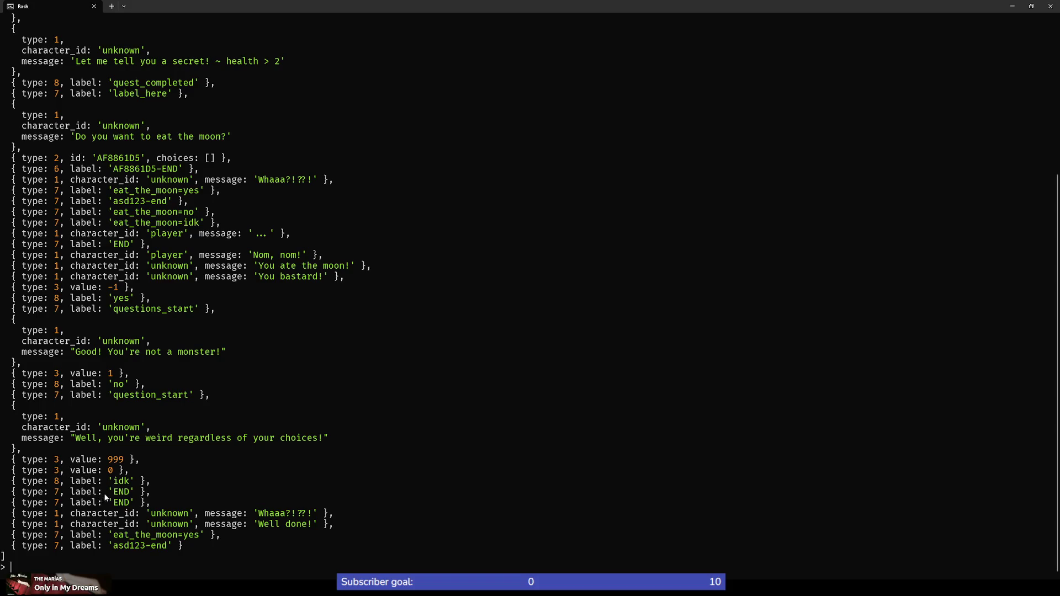
scroll(122, 510, "up", 2)
scroll(121, 510, "up", 3)
scroll(122, 510, "down", 2)
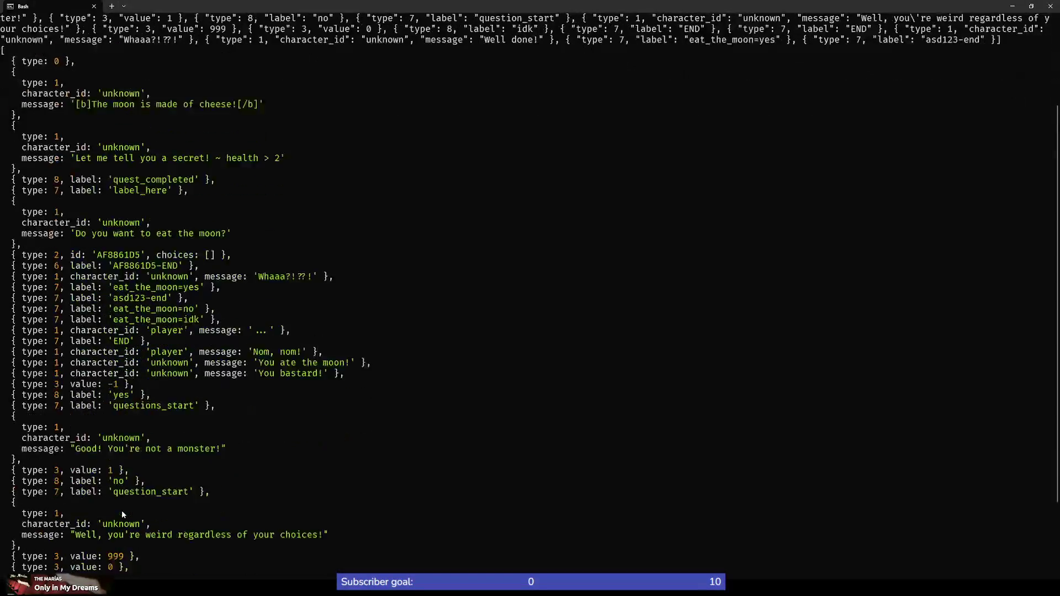
scroll(121, 510, "down", 3)
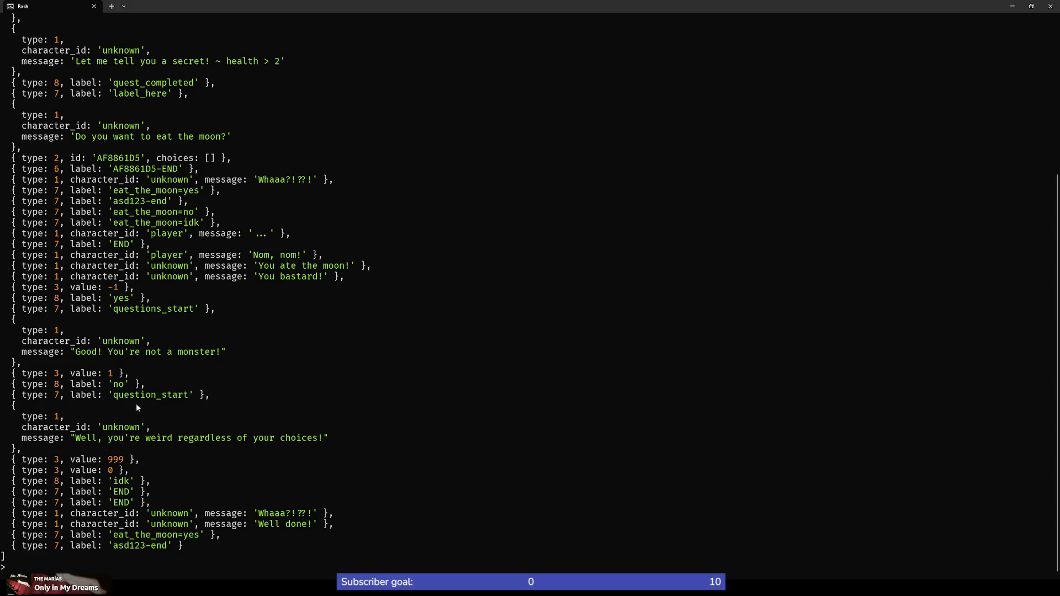
scroll(183, 524, "up", 5)
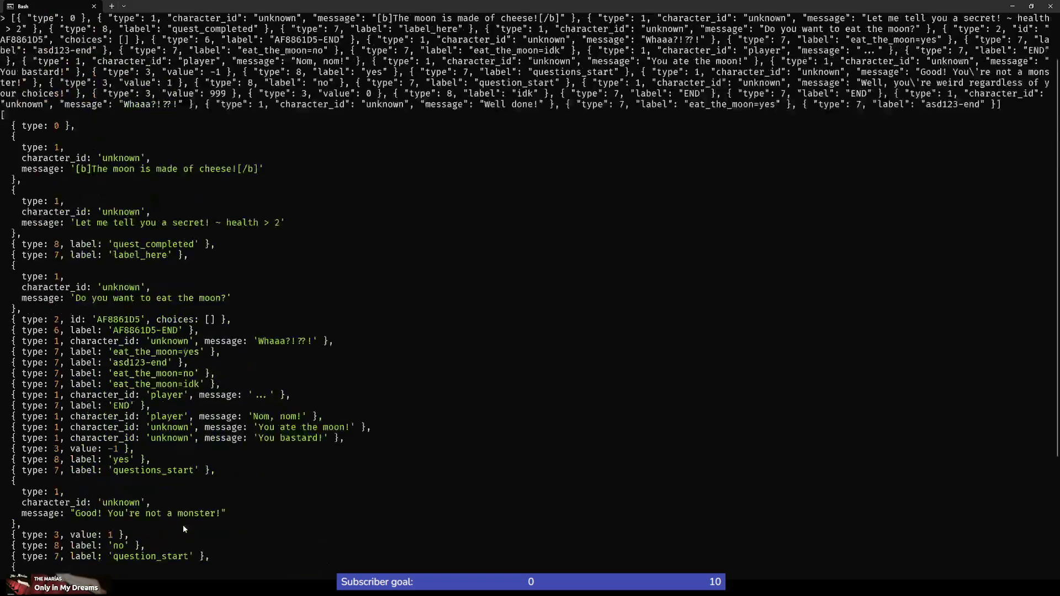
scroll(184, 529, "up", 2)
scroll(184, 530, "down", 5)
scroll(183, 529, "down", 1)
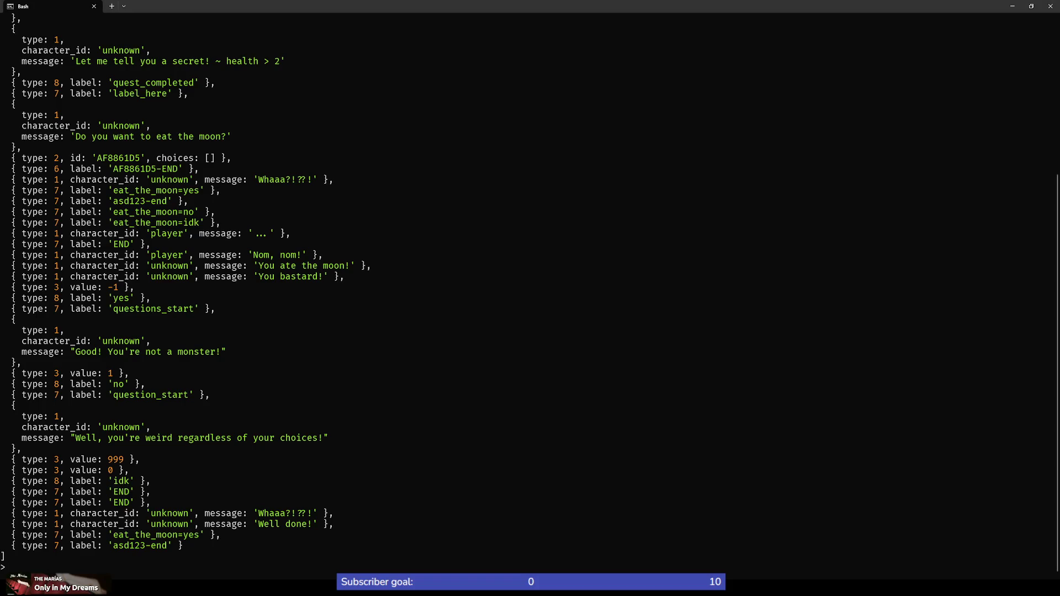
Switch back from the terminal to the Godot editor with Alt+Tab
key("alt+Tab")
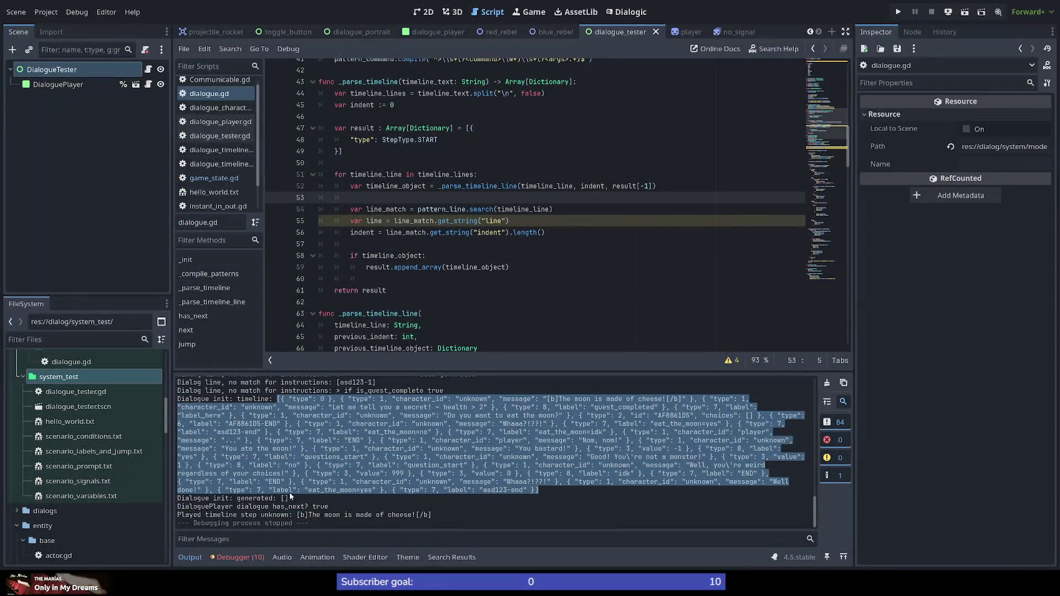
left_click(514, 233)
scroll(399, 254, "down", 2)
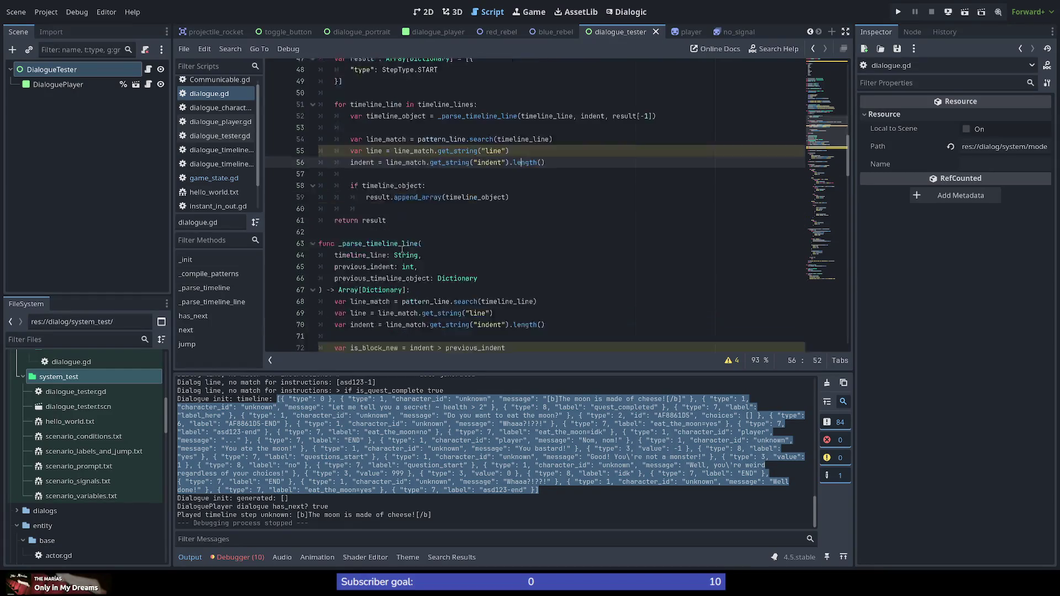
scroll(399, 253, "down", 5)
scroll(521, 255, "down", 4)
scroll(521, 255, "down", 3)
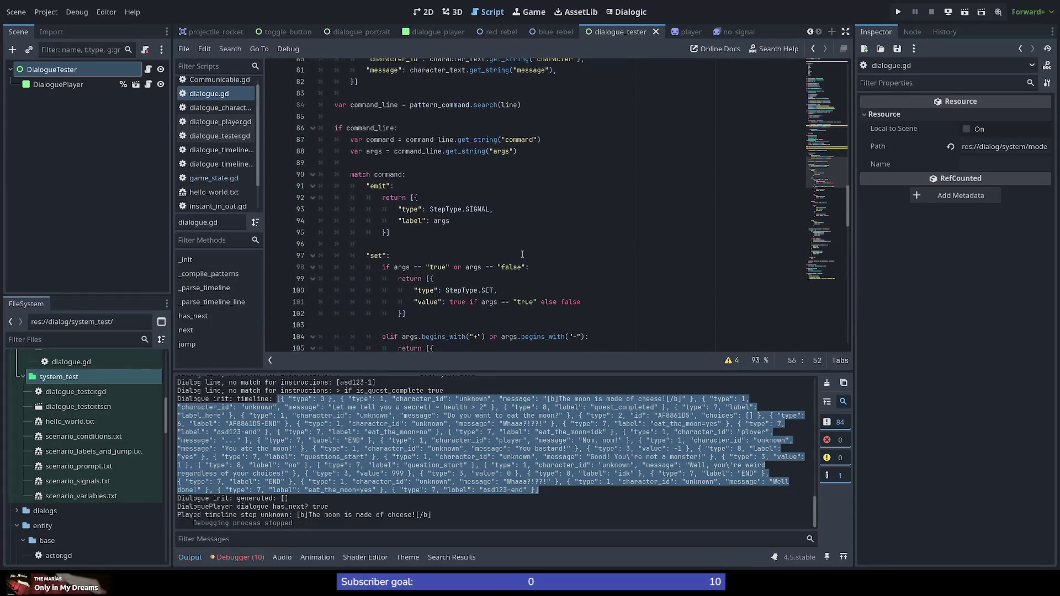
scroll(422, 269, "up", 3)
scroll(427, 265, "up", 5)
scroll(430, 264, "up", 5)
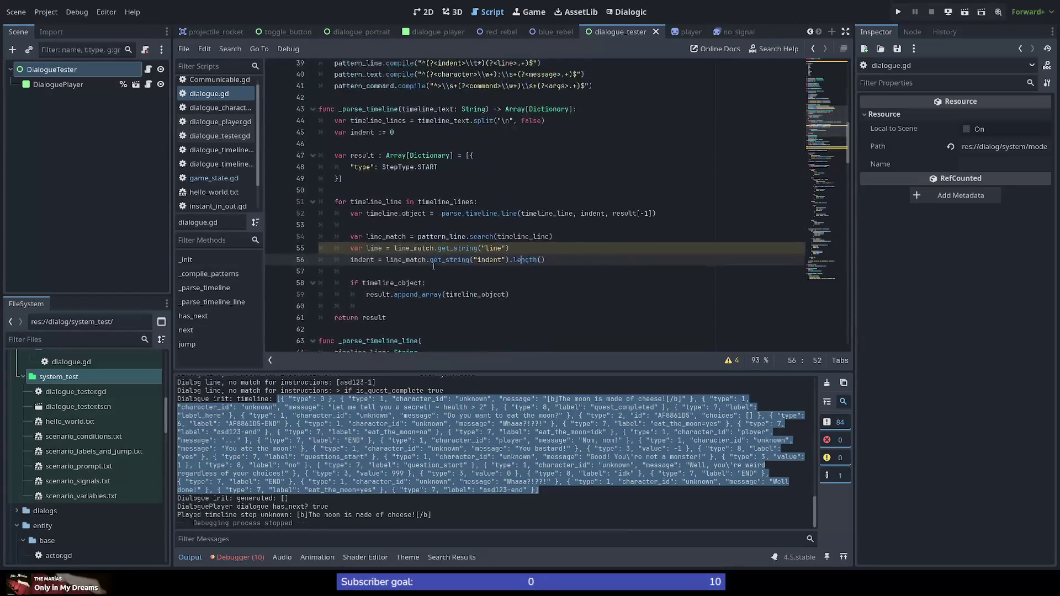
scroll(439, 260, "up", 2)
double_click(387, 197)
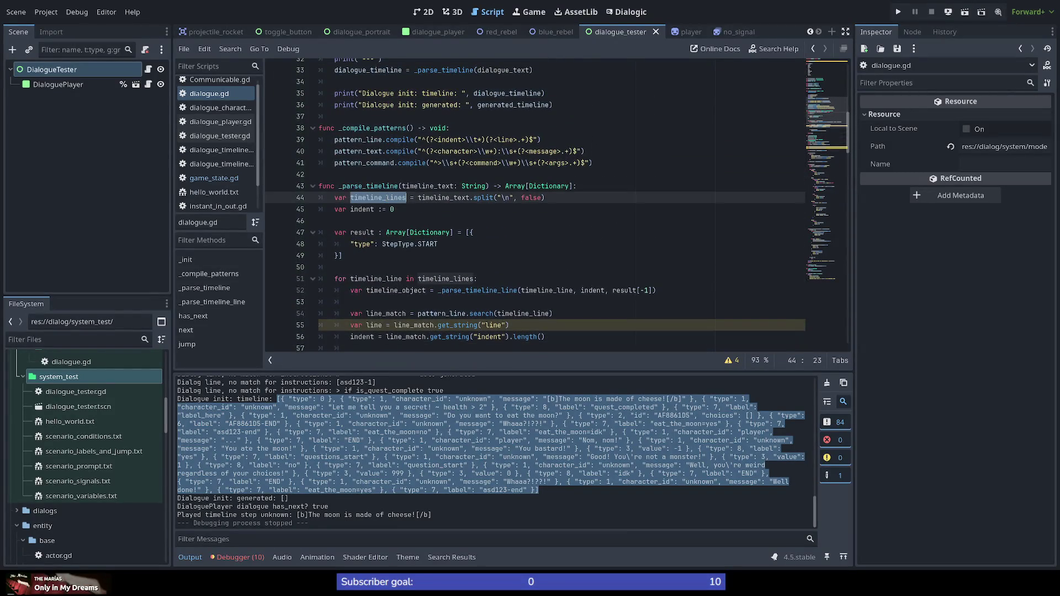
scroll(461, 277, "down", 3)
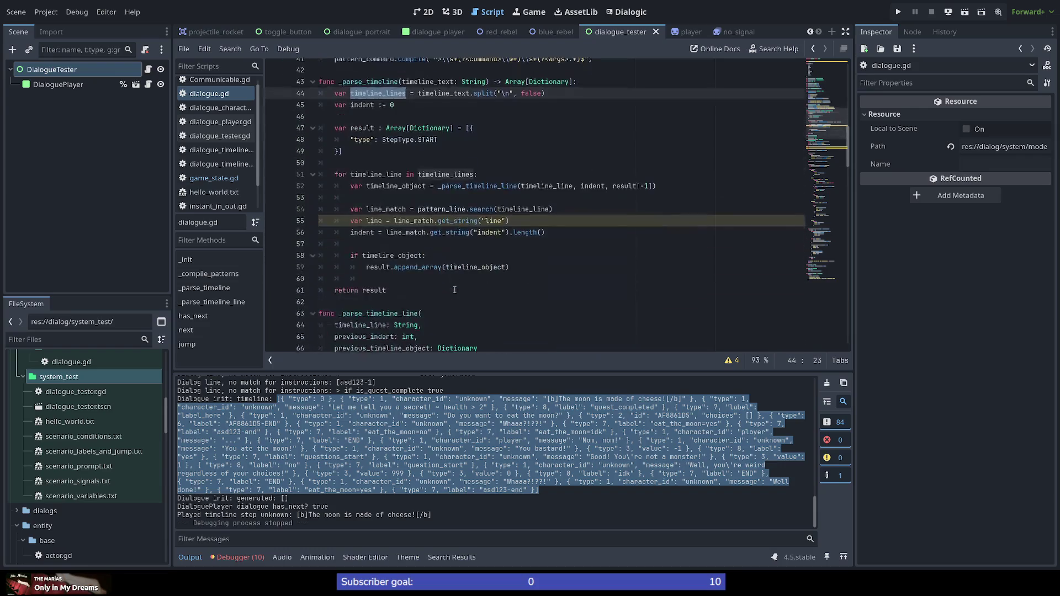
scroll(388, 209, "up", 1)
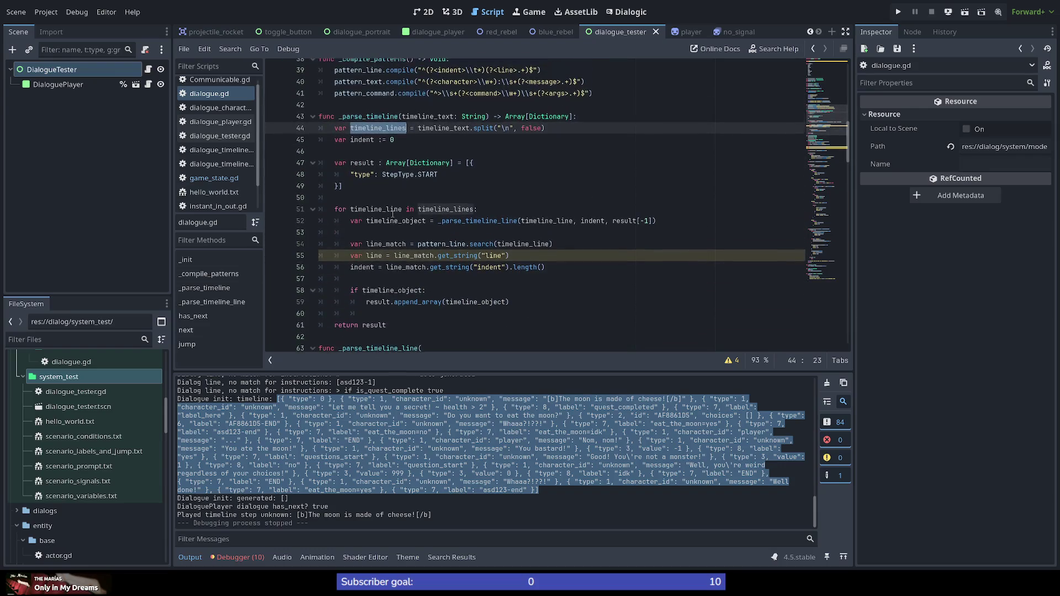
scroll(393, 212, "down", 1)
scroll(393, 213, "down", 1)
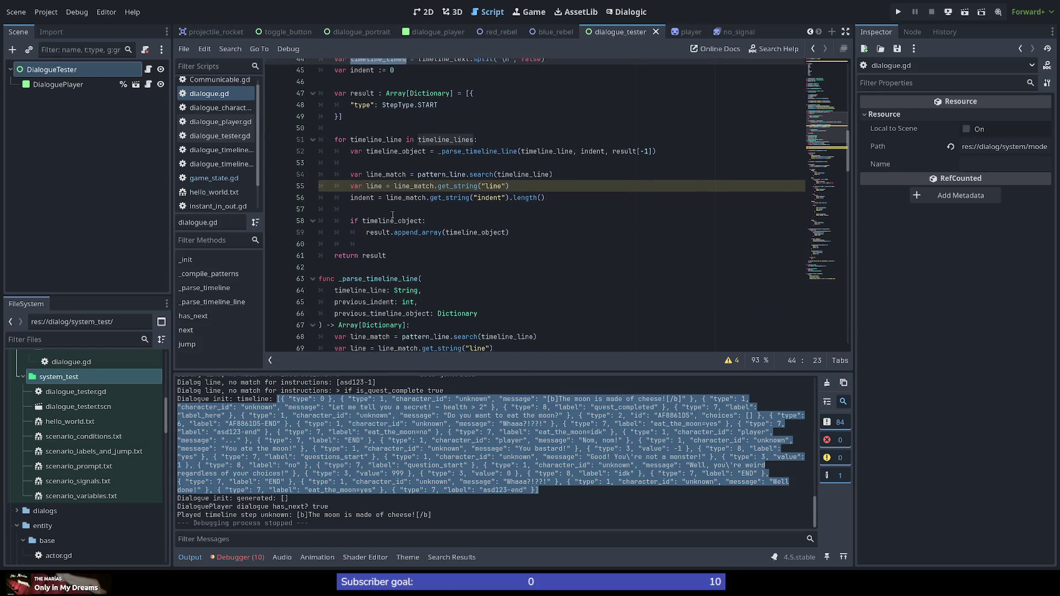
scroll(412, 222, "down", 6)
scroll(406, 225, "down", 5)
scroll(402, 228, "down", 3)
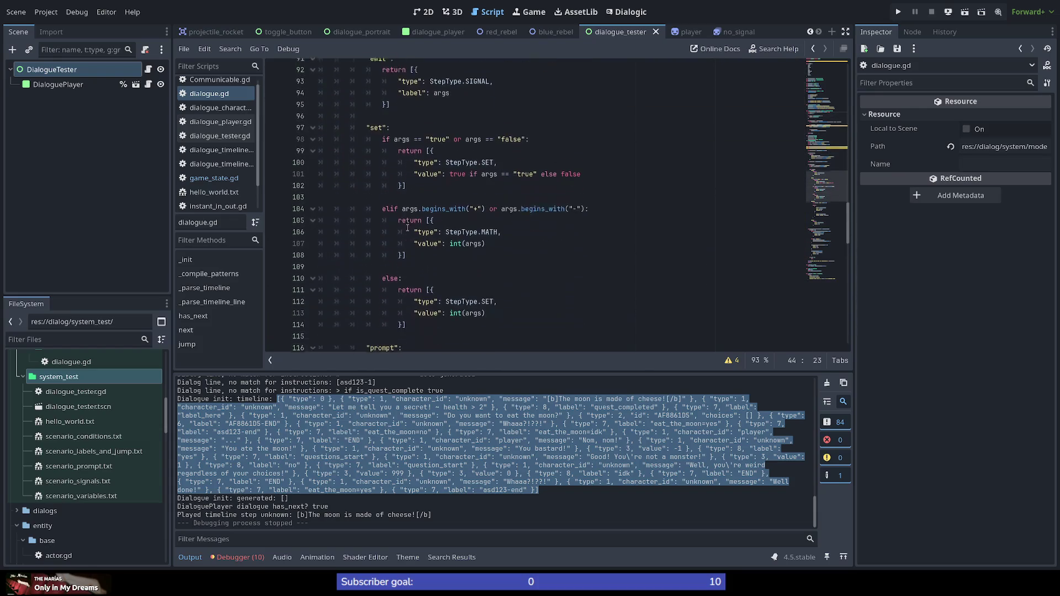
scroll(399, 233, "down", 3)
scroll(398, 232, "down", 5)
scroll(398, 233, "down", 1)
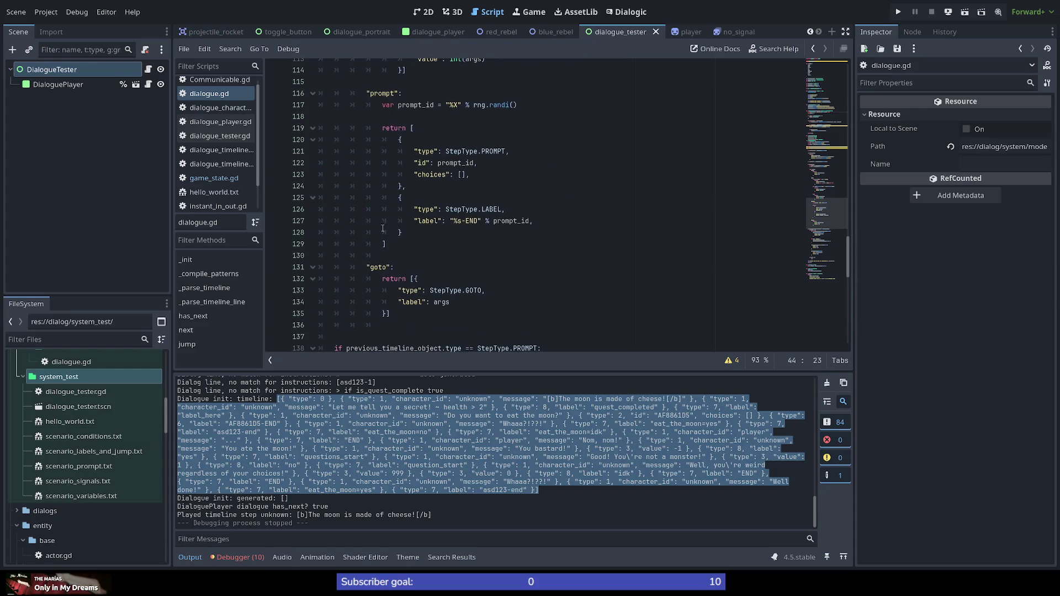
scroll(382, 229, "down", 2)
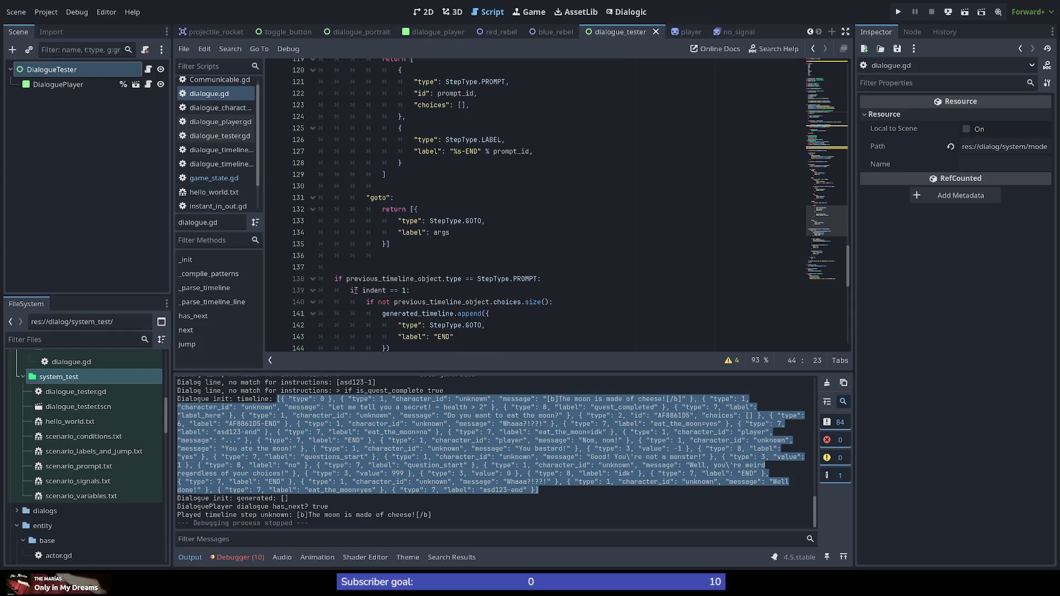
scroll(417, 298, "down", 3)
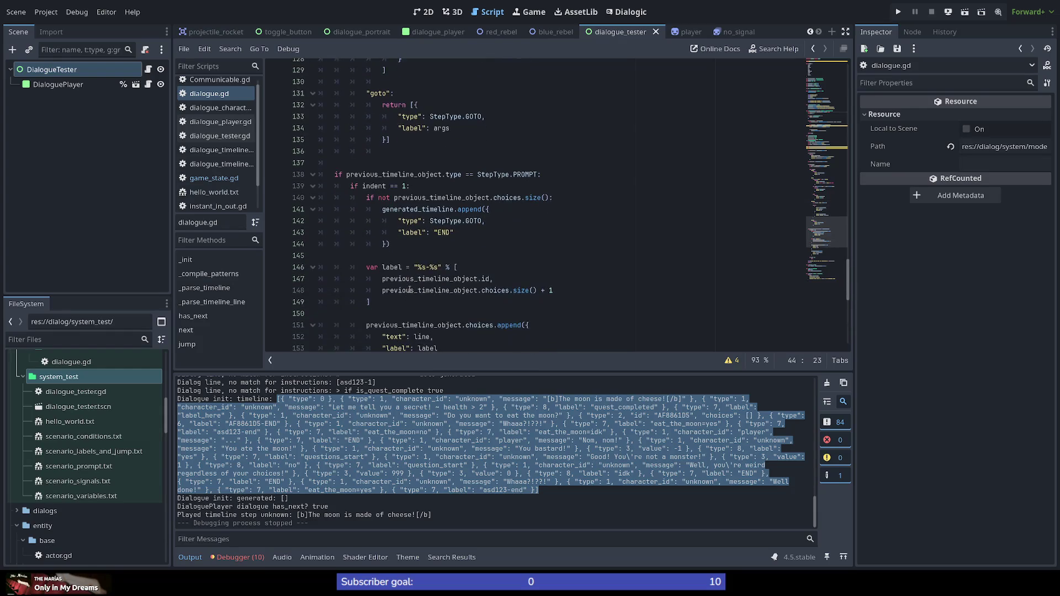
double_click(425, 209)
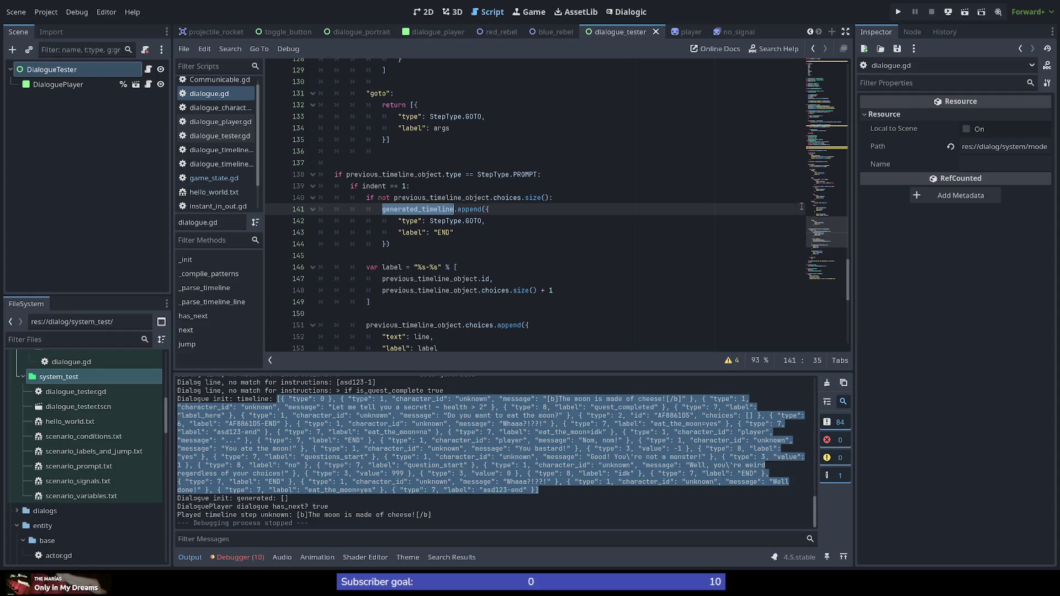
left_click_drag(815, 211, 839, 87)
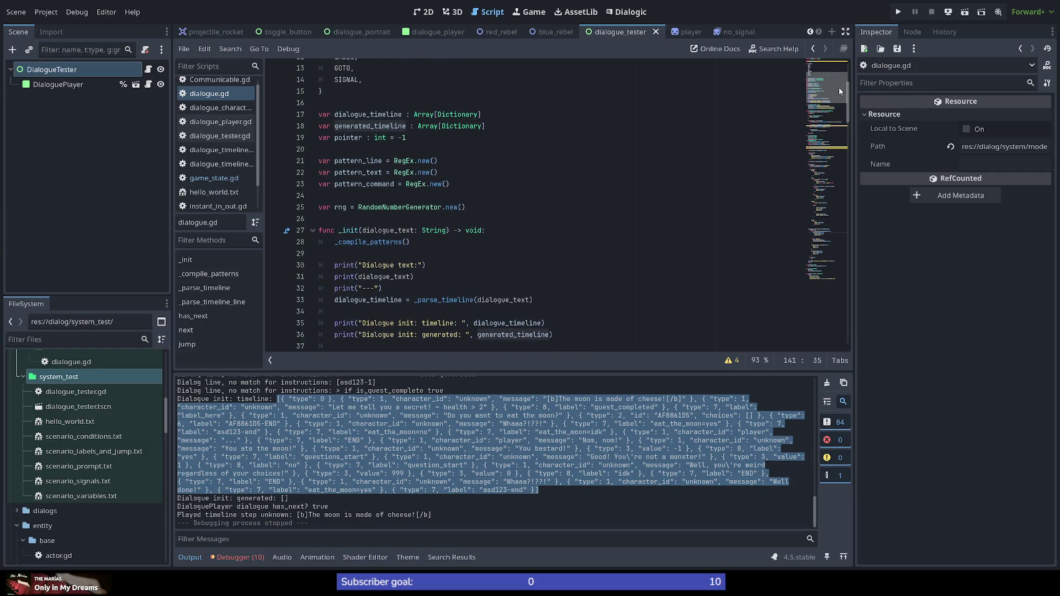
Append ' = []' defaults to the dialogue_timeline and generated_timeline declarations and save
left_click(501, 113)
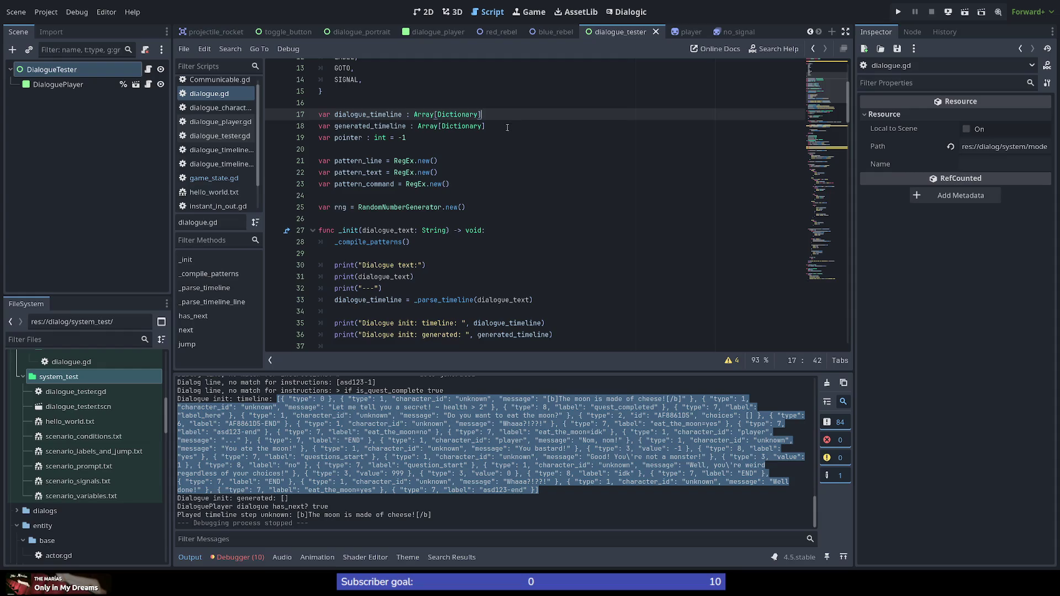
double_click(360, 114)
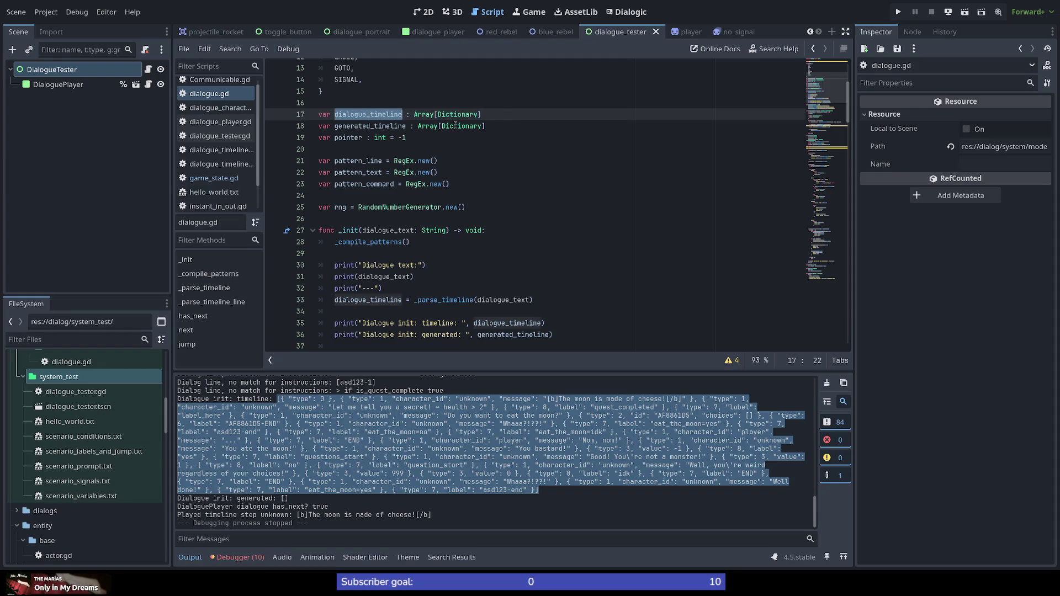
left_click(500, 115)
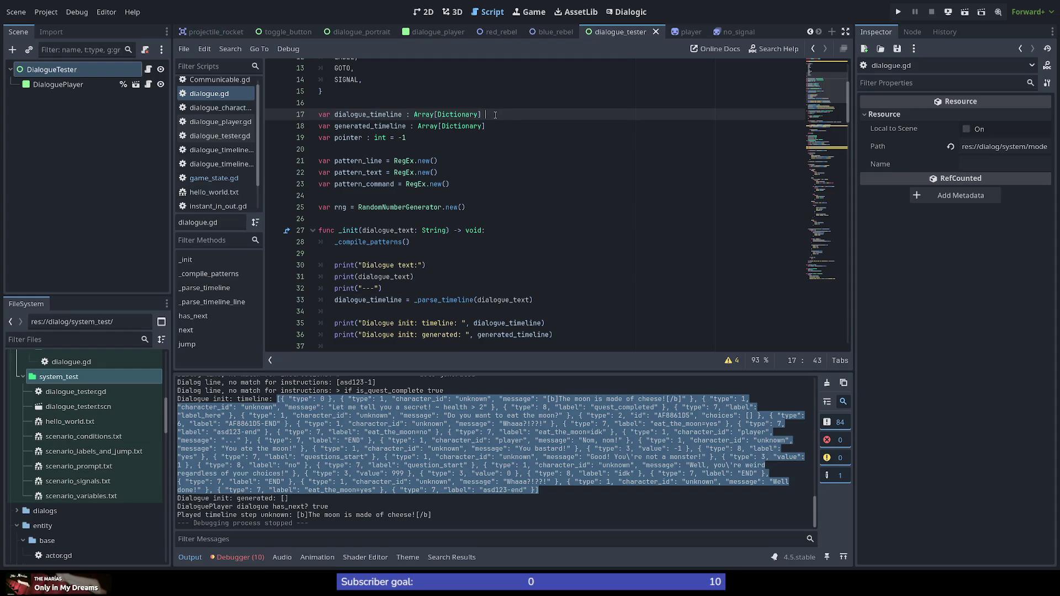
type("=[")
key("Escape")
key("BackSpace")
type("[")
key("Down")
type("= ")
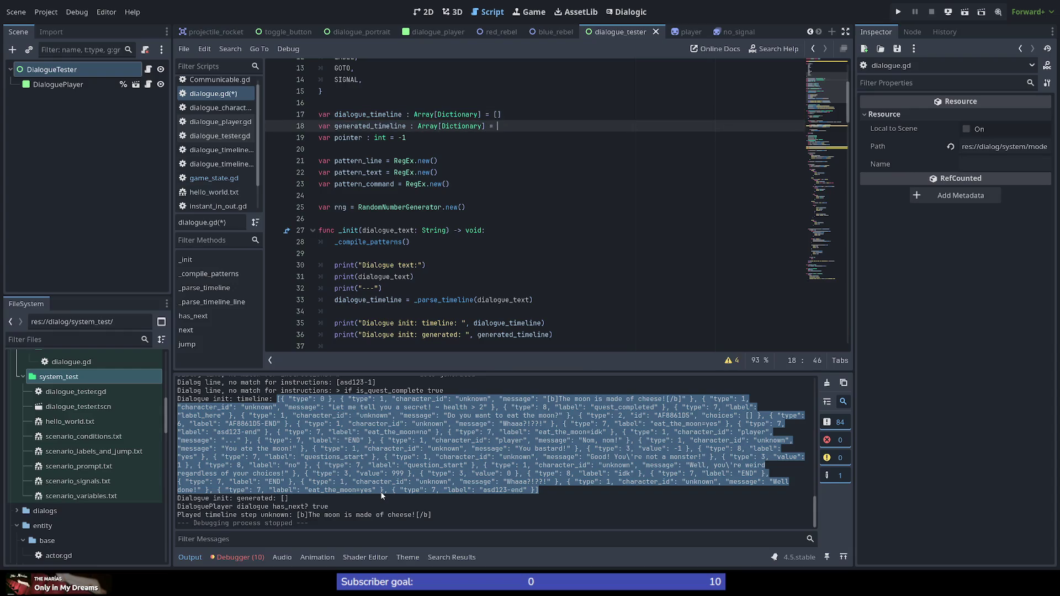
type("[")
key("ctrl+s")
scroll(816, 163, "down", 5)
scroll(820, 166, "down", 3)
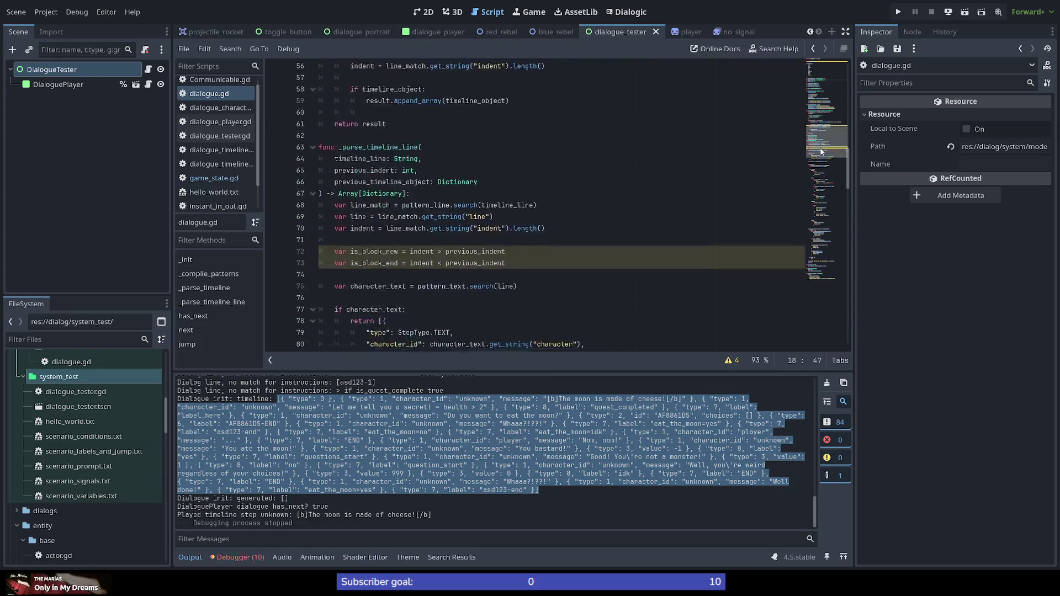
scroll(820, 165, "down", 2)
scroll(822, 164, "up", 2)
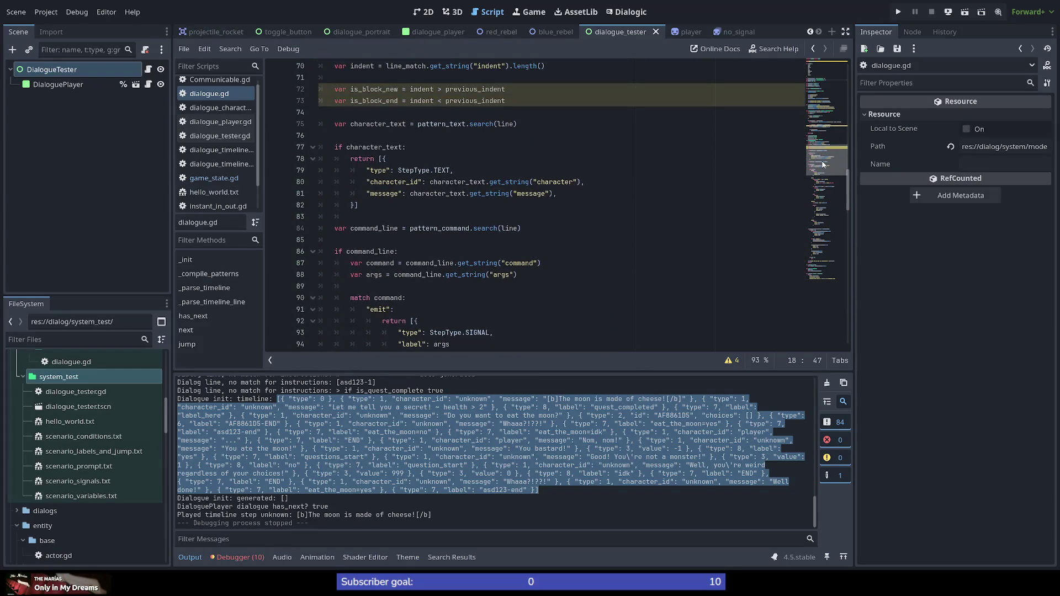
Scroll to lines 134–158 and highlight the label key on line 153
left_click_drag(822, 165, 830, 247)
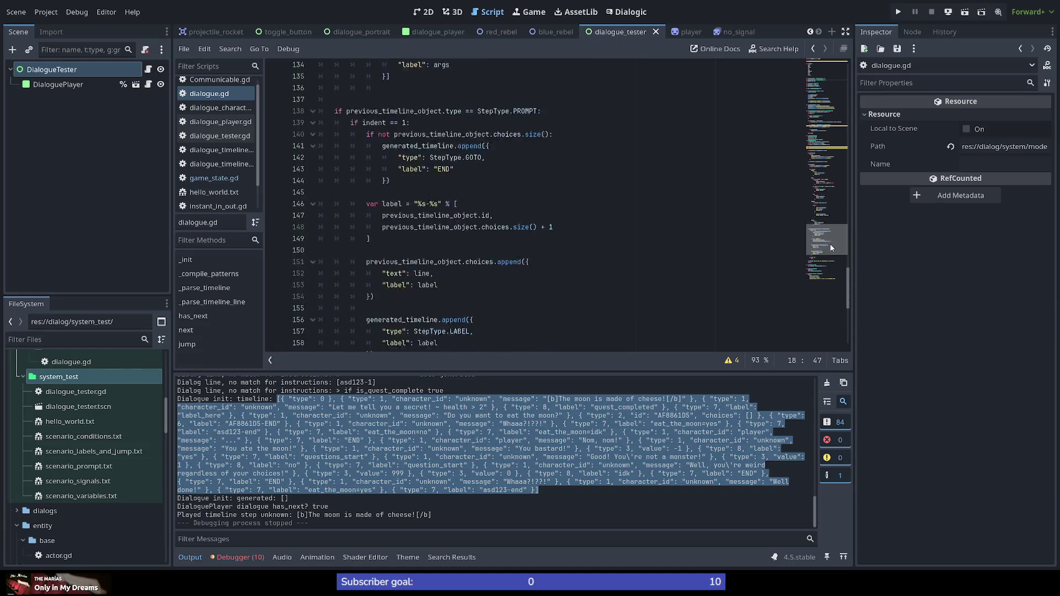
scroll(831, 247, "down", 1)
mouse_move(829, 243)
left_mouse_down()
mouse_move(832, 296)
mouse_move(796, 238)
left_mouse_up()
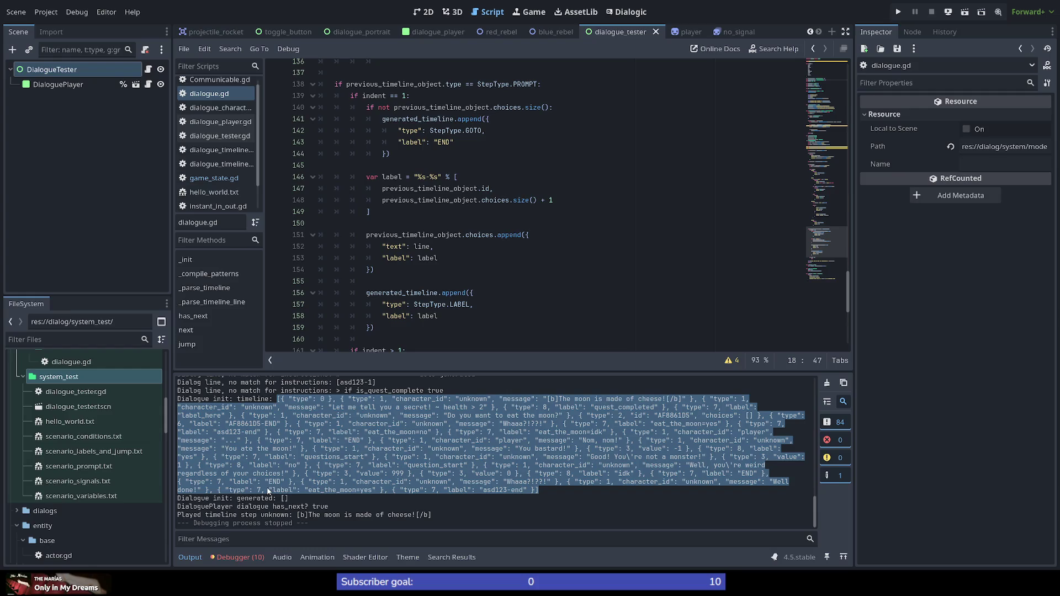
double_click(395, 258)
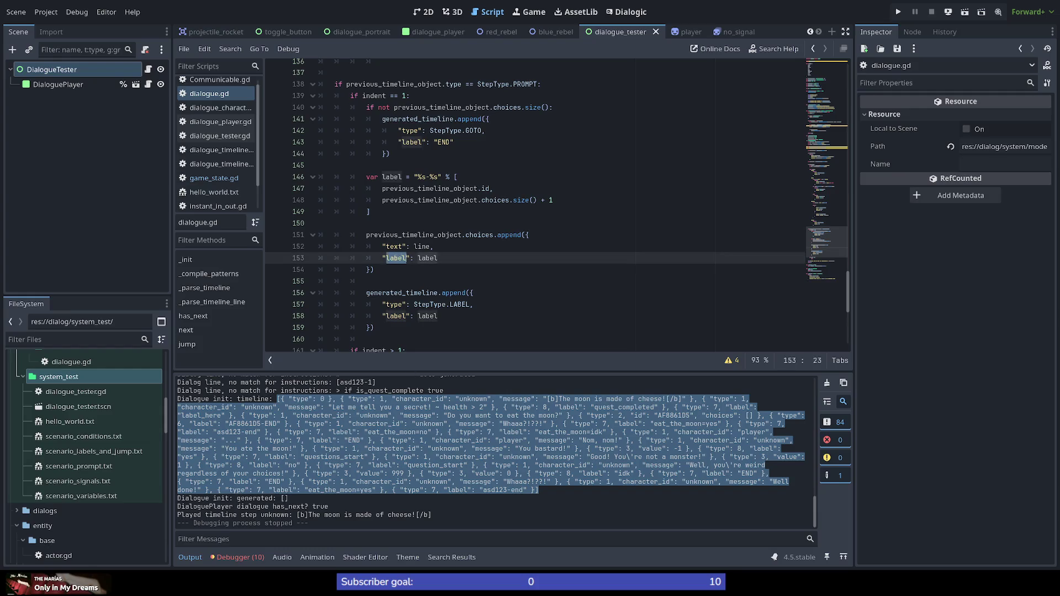
scroll(440, 261, "up", 1)
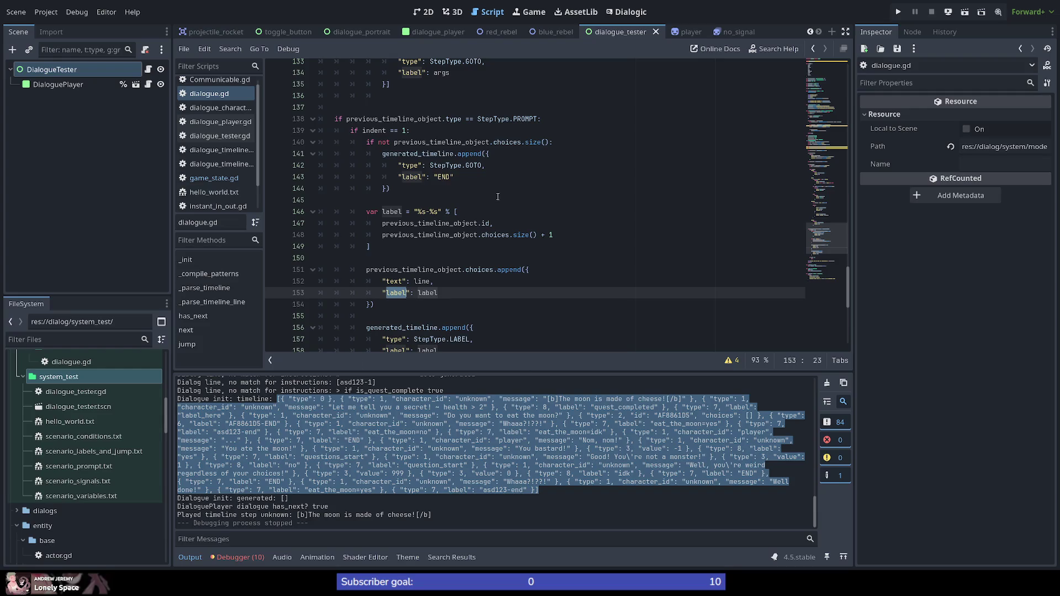
double_click(426, 155)
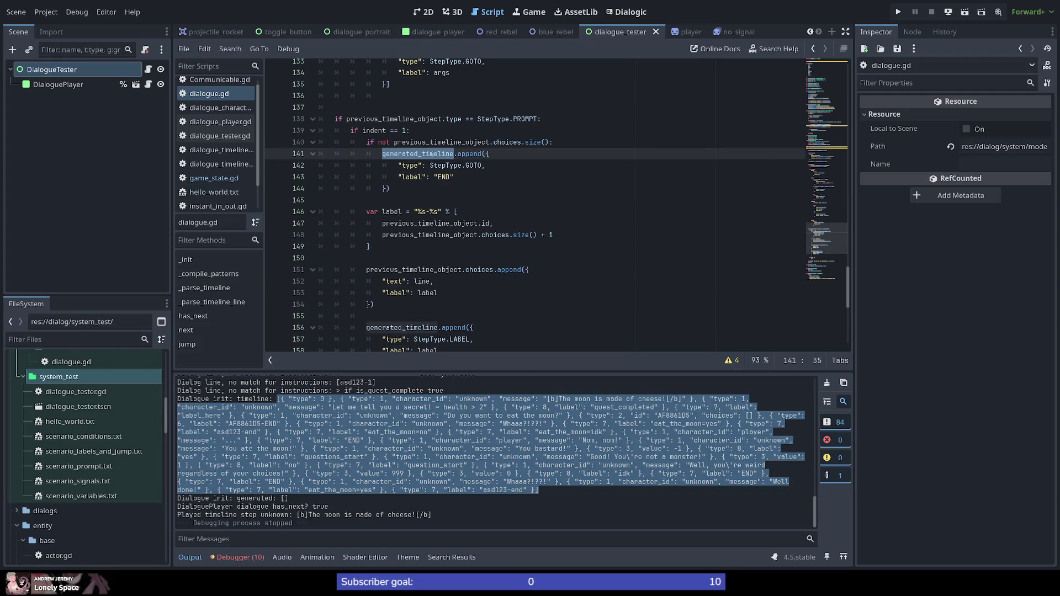
scroll(464, 232, "down", 4)
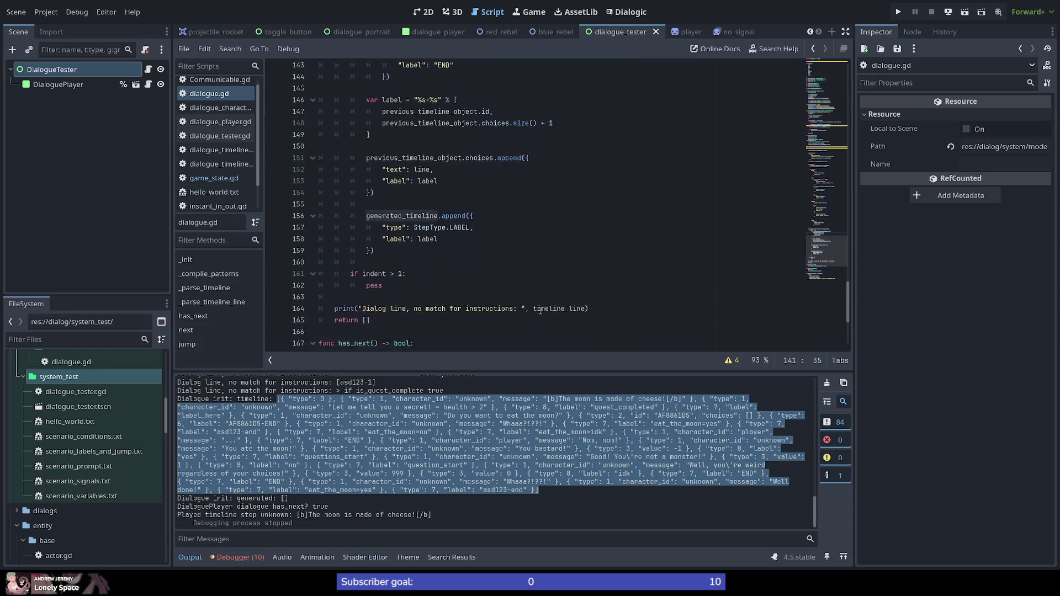
scroll(497, 257, "down", 1)
scroll(524, 278, "up", 6)
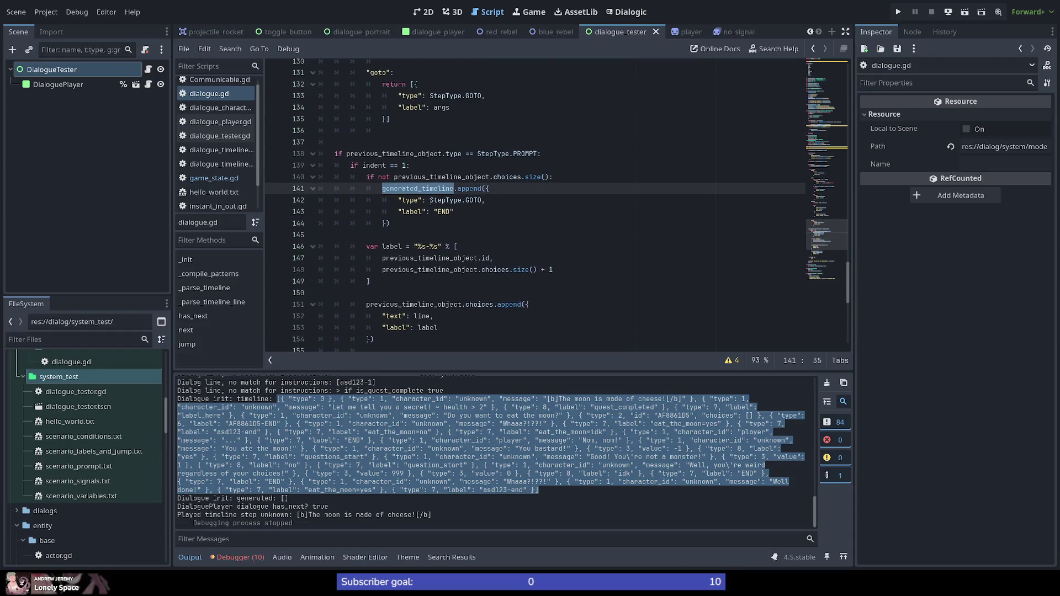
double_click(442, 212)
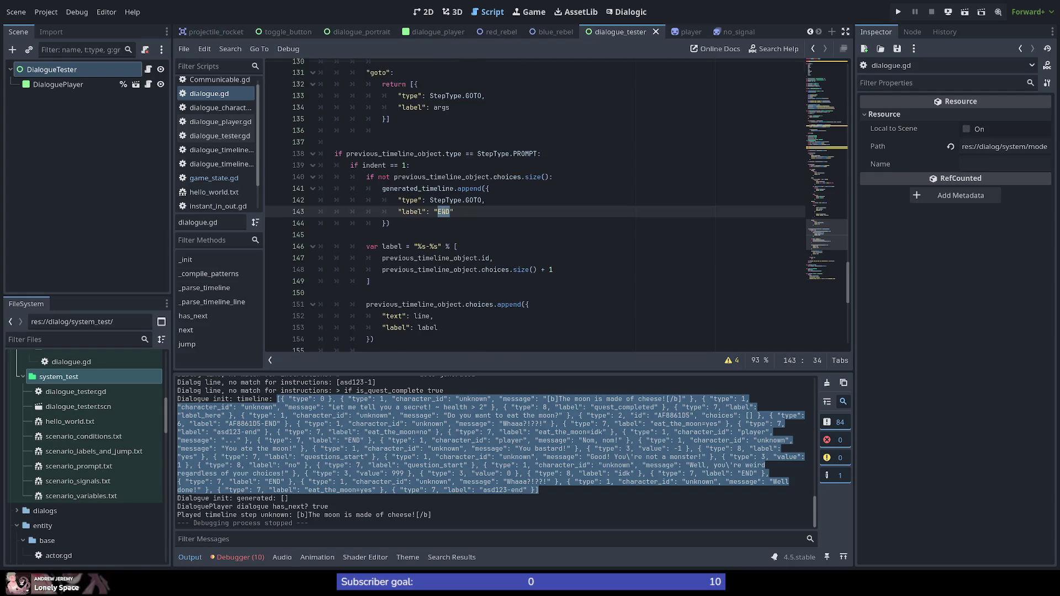
scroll(456, 213, "up", 2)
scroll(500, 238, "down", 2)
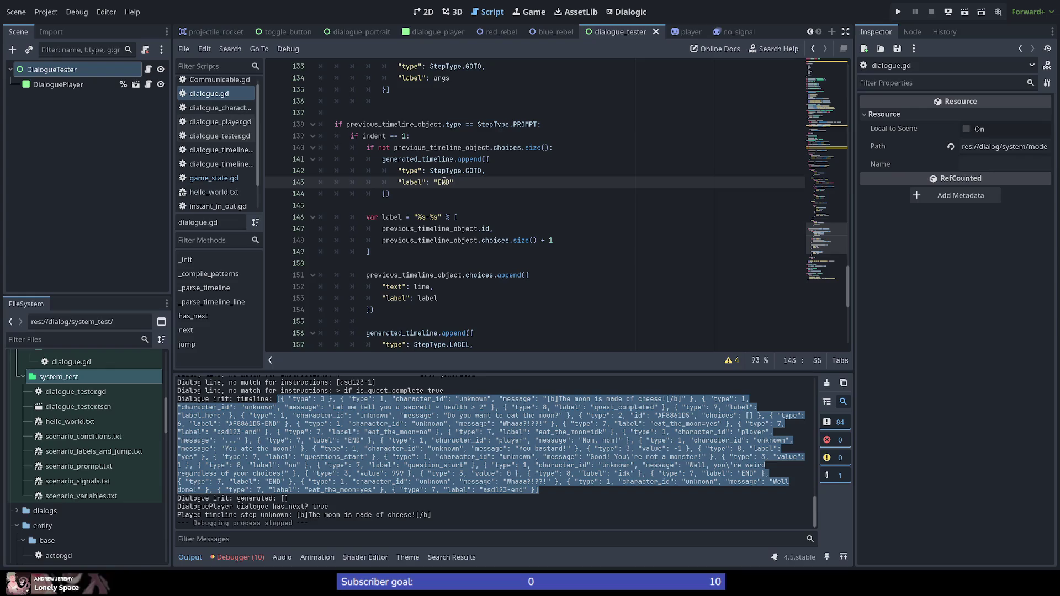
scroll(489, 186, "up", 2)
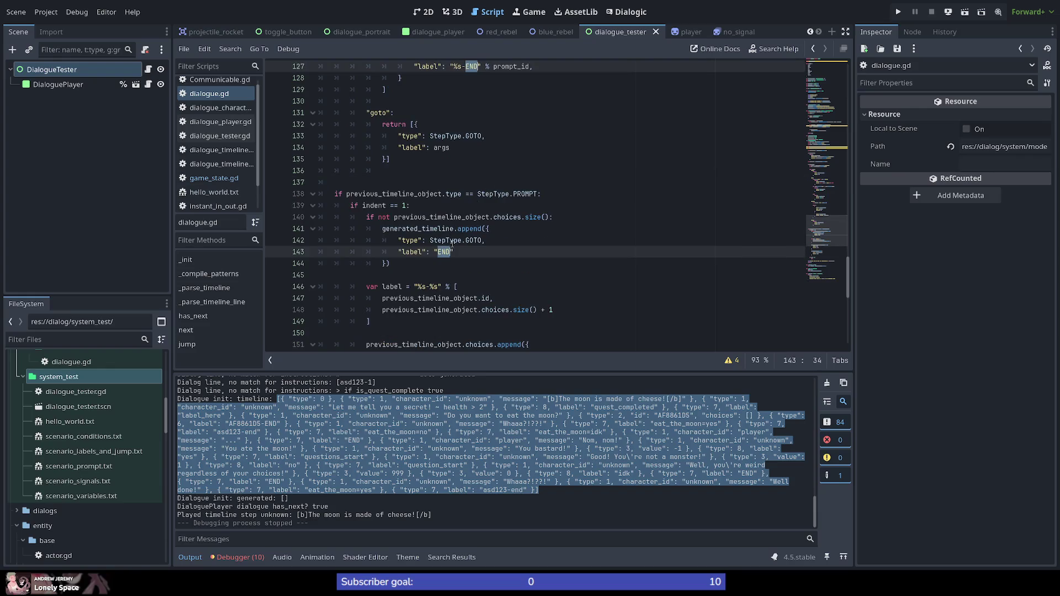
scroll(448, 200, "up", 2)
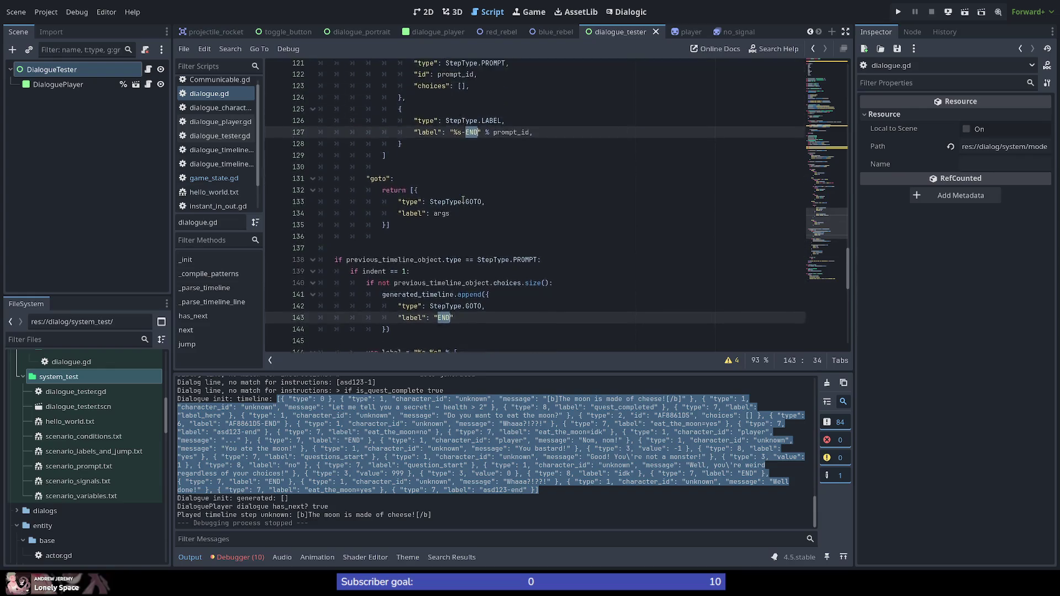
scroll(462, 193, "up", 2)
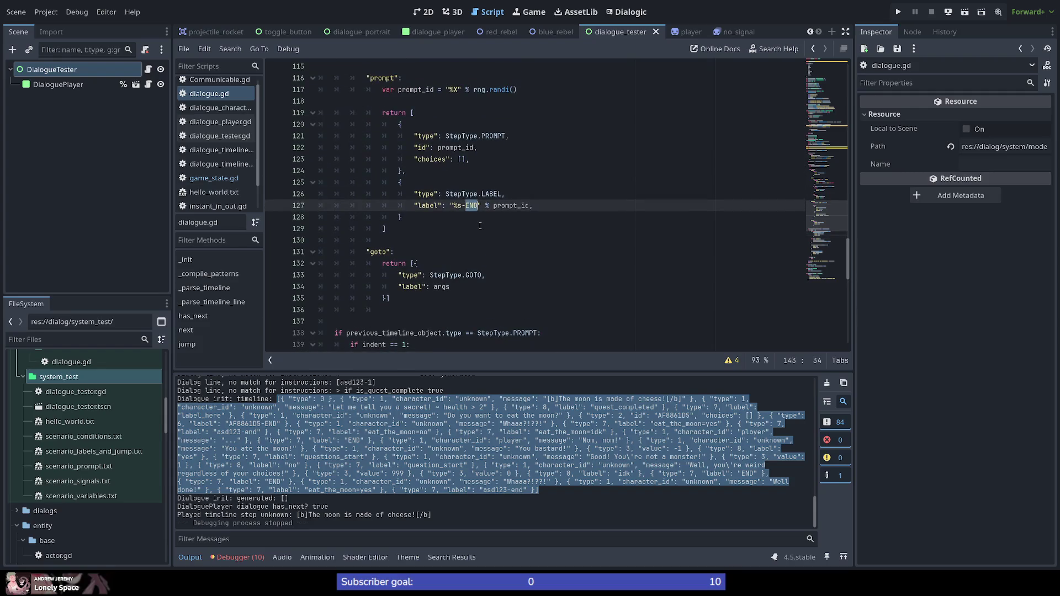
scroll(479, 226, "down", 6)
scroll(479, 226, "up", 1)
scroll(479, 226, "up", 3)
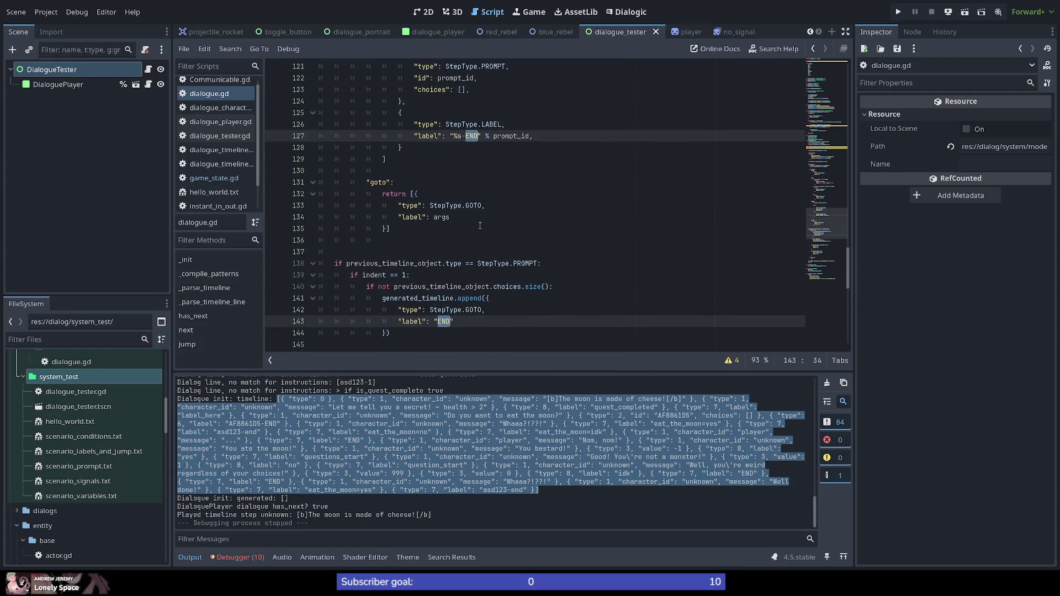
left_click(520, 238)
double_click(444, 322)
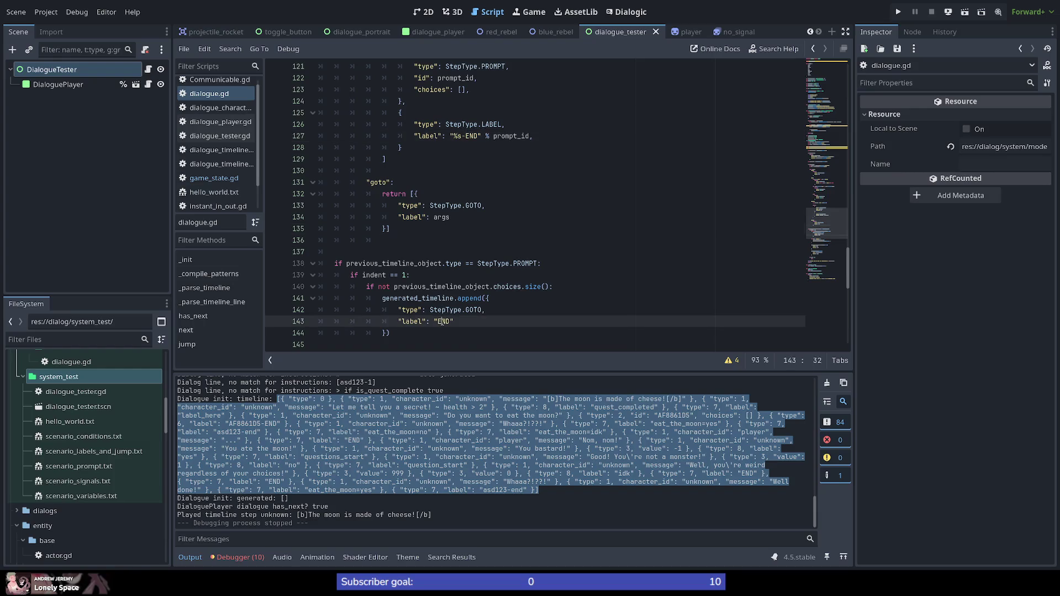
left_click(573, 237)
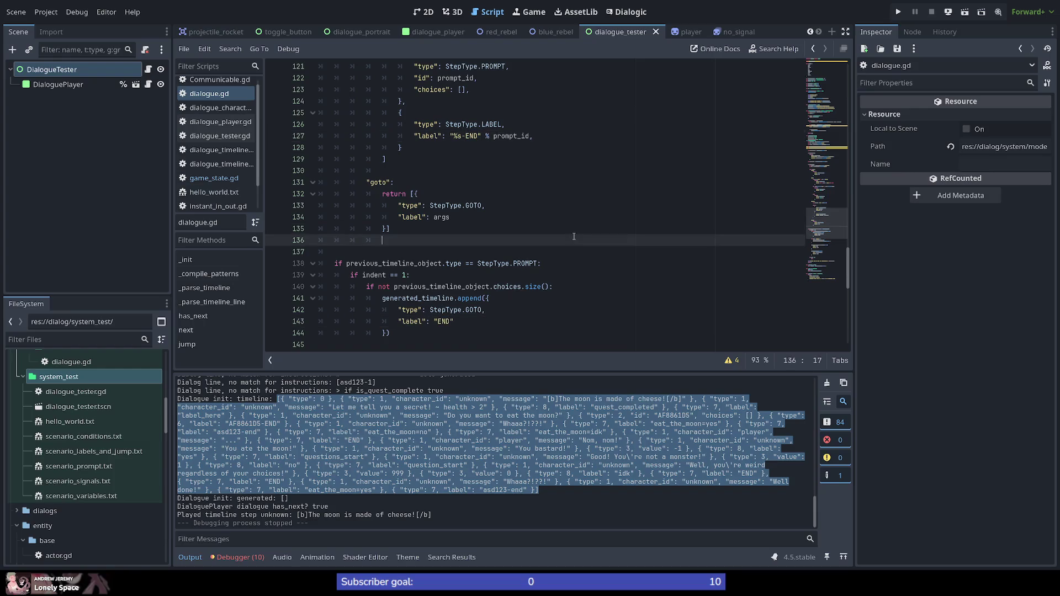
scroll(454, 264, "down", 3)
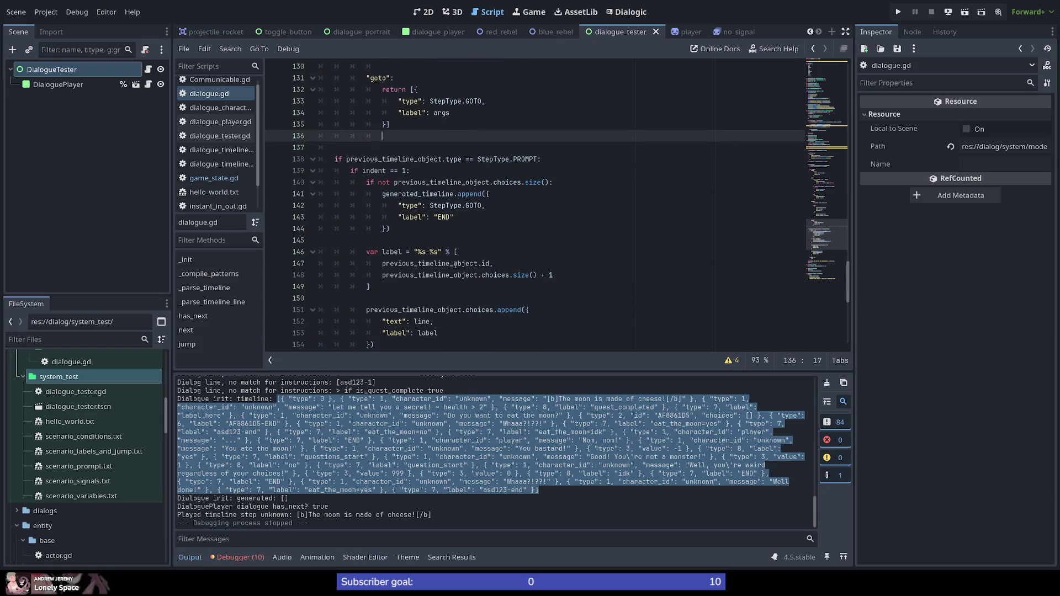
Inspect previous_timeline_object and the indent check around lines 138–139, then scroll up to line 63
double_click(388, 159)
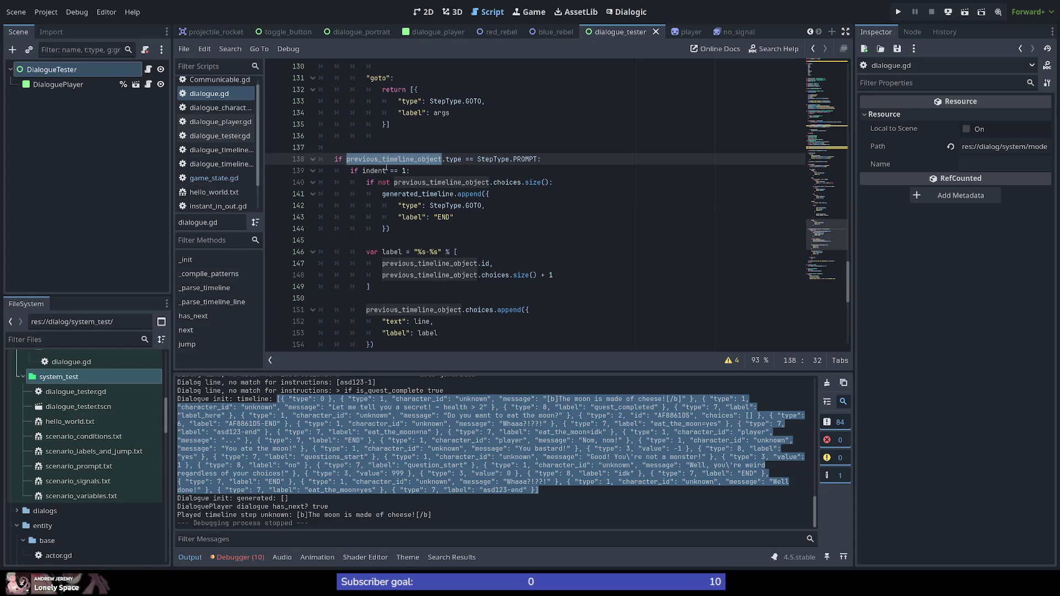
double_click(373, 170)
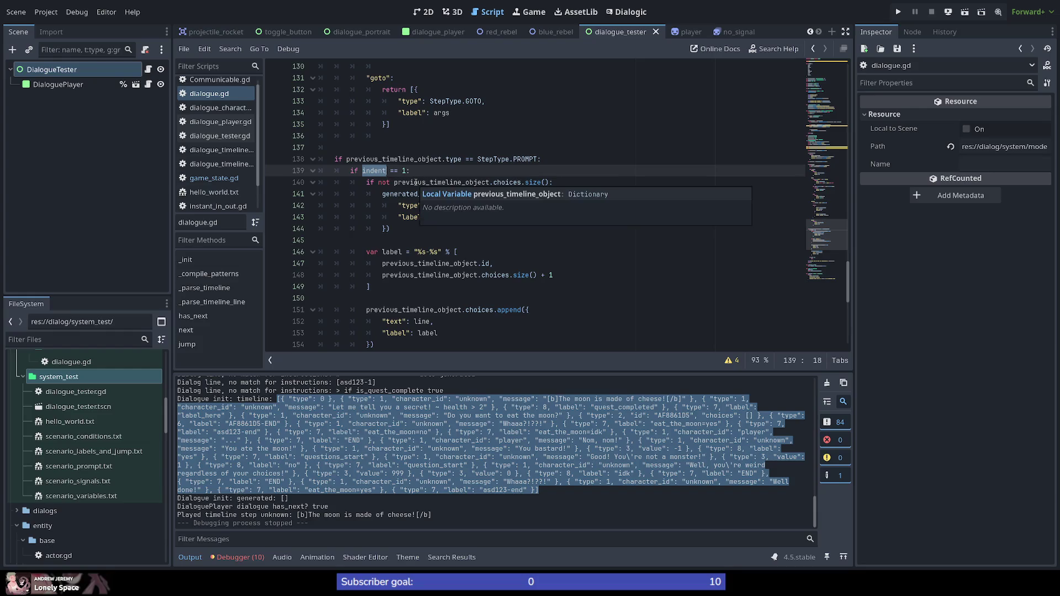
mouse_move(439, 183)
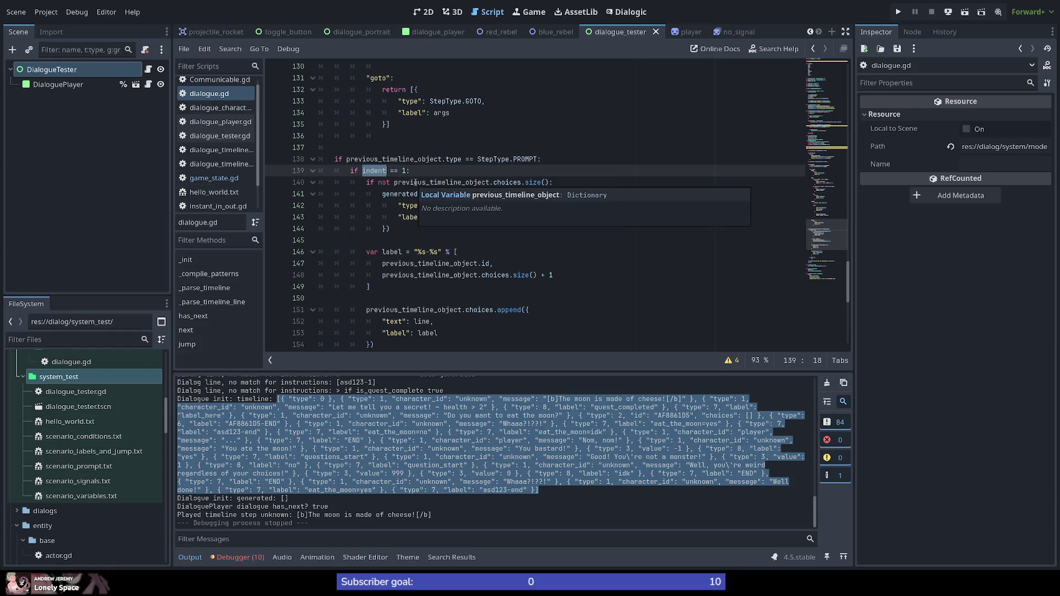
double_click(416, 160)
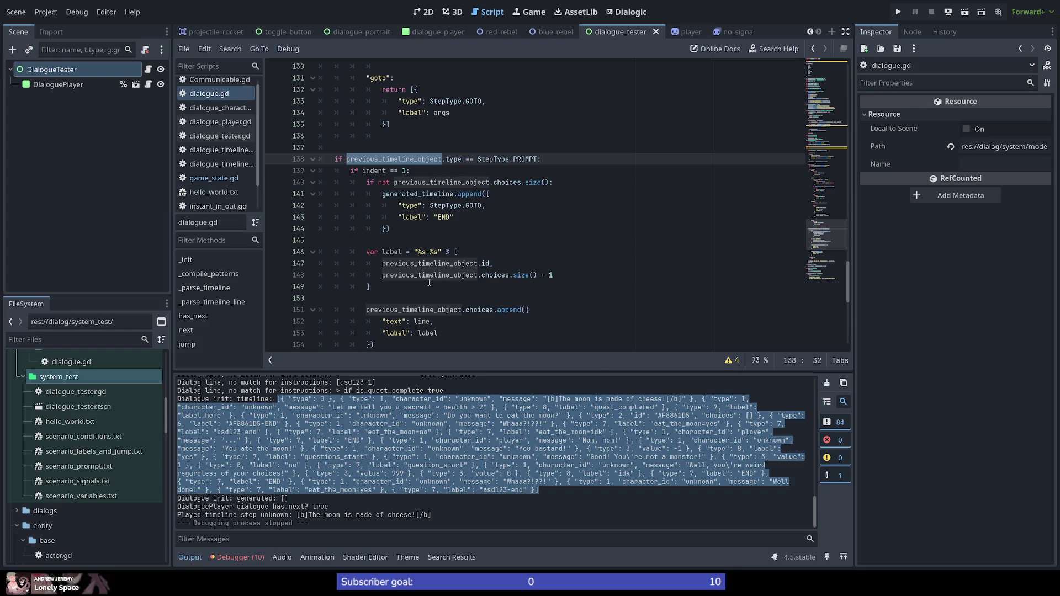
mouse_move(819, 234)
left_mouse_down()
mouse_move(823, 199)
mouse_move(844, 207)
left_mouse_up()
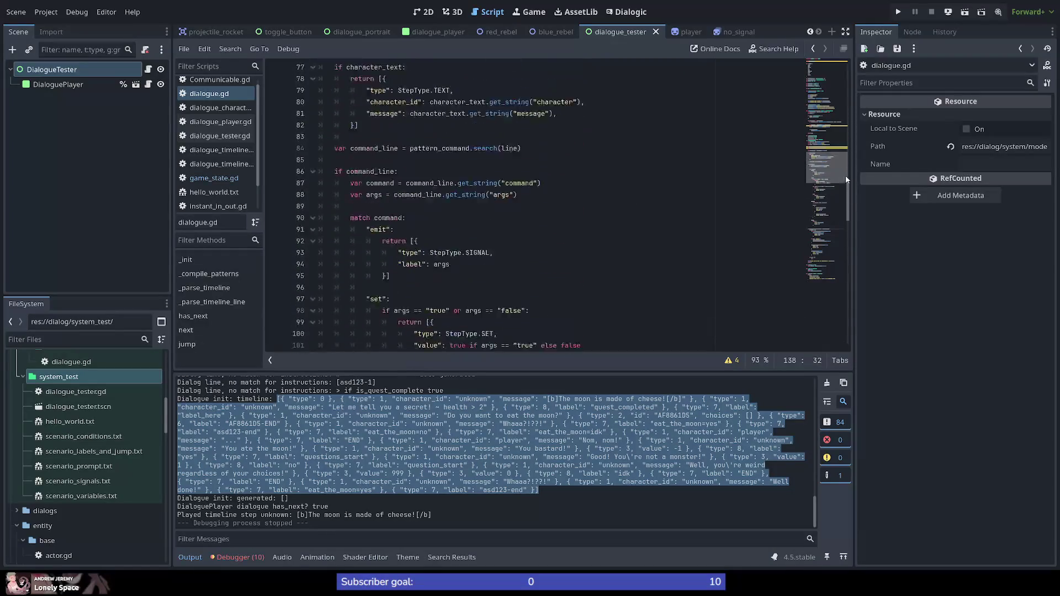
mouse_move(844, 207)
left_mouse_down()
mouse_move(857, 232)
mouse_move(849, 146)
mouse_move(824, 151)
left_mouse_up()
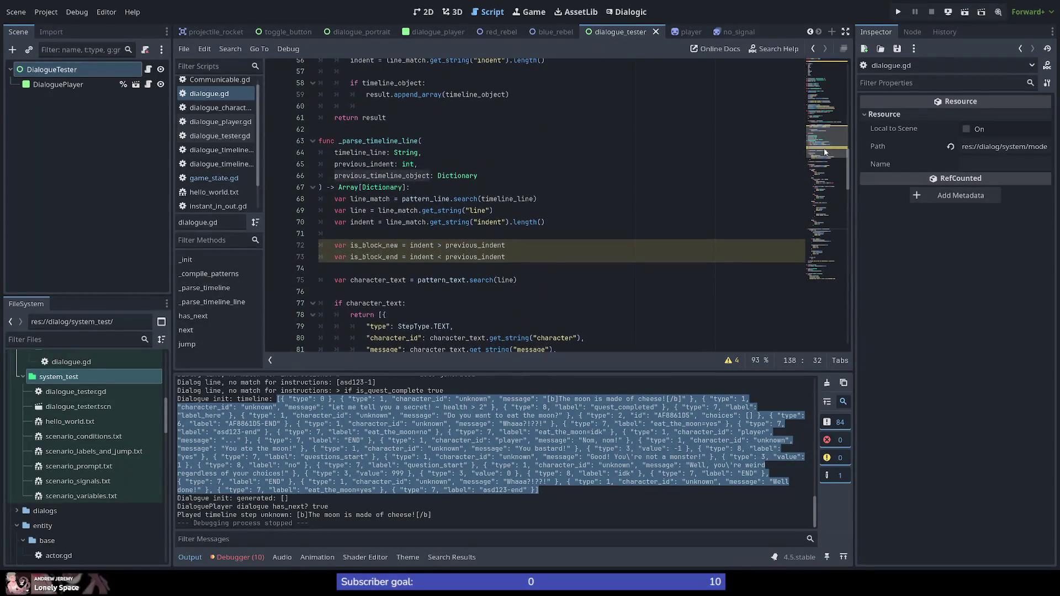
Highlight _parse_timeline_line and its previous_timeline_object and previous_indent parameters
double_click(393, 141)
double_click(366, 175)
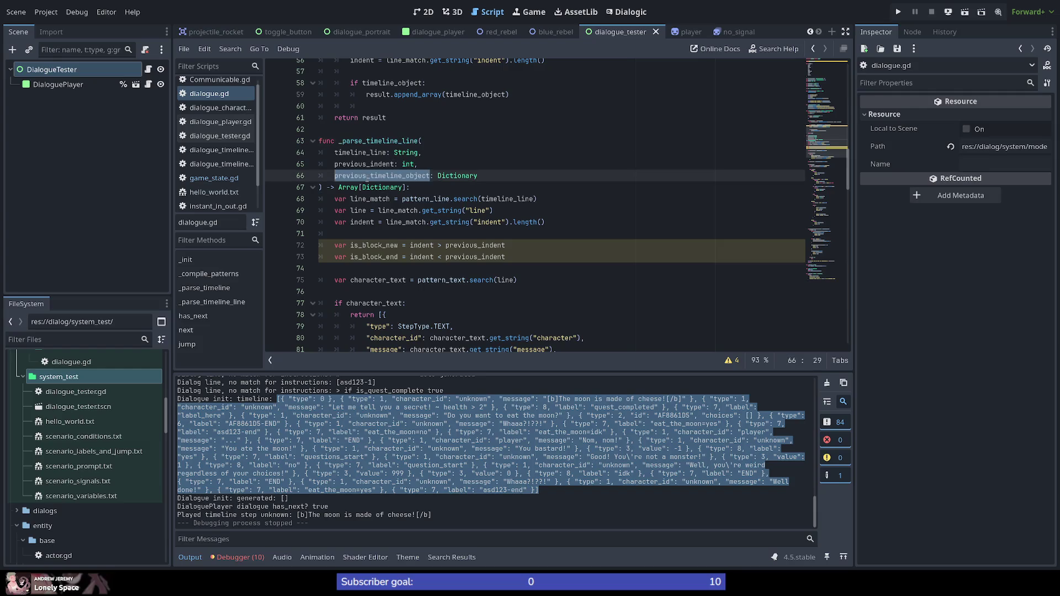
double_click(367, 164)
scroll(523, 239, "up", 1)
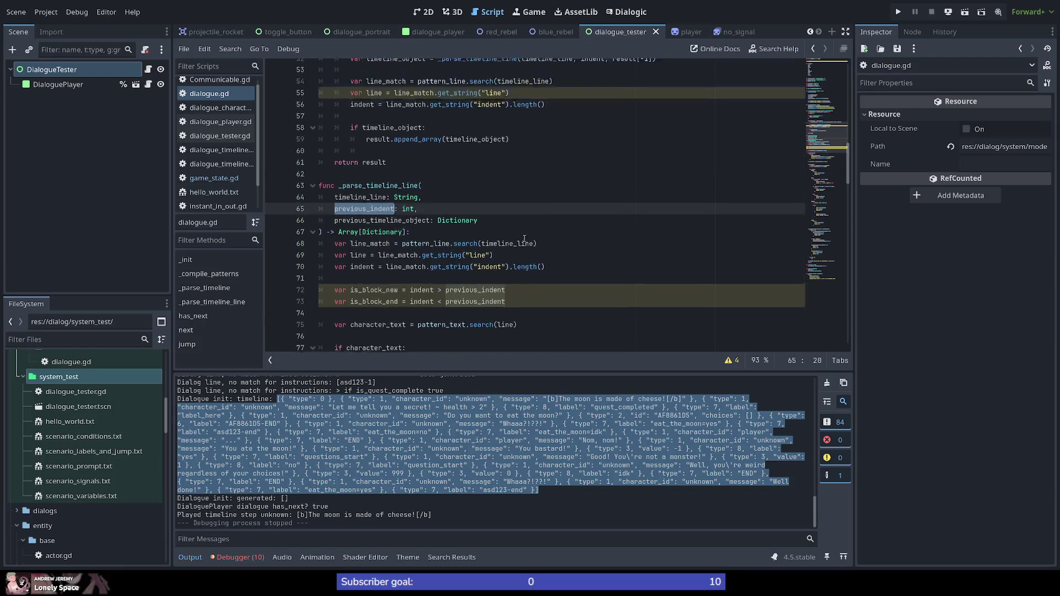
scroll(523, 239, "up", 2)
scroll(524, 239, "up", 1)
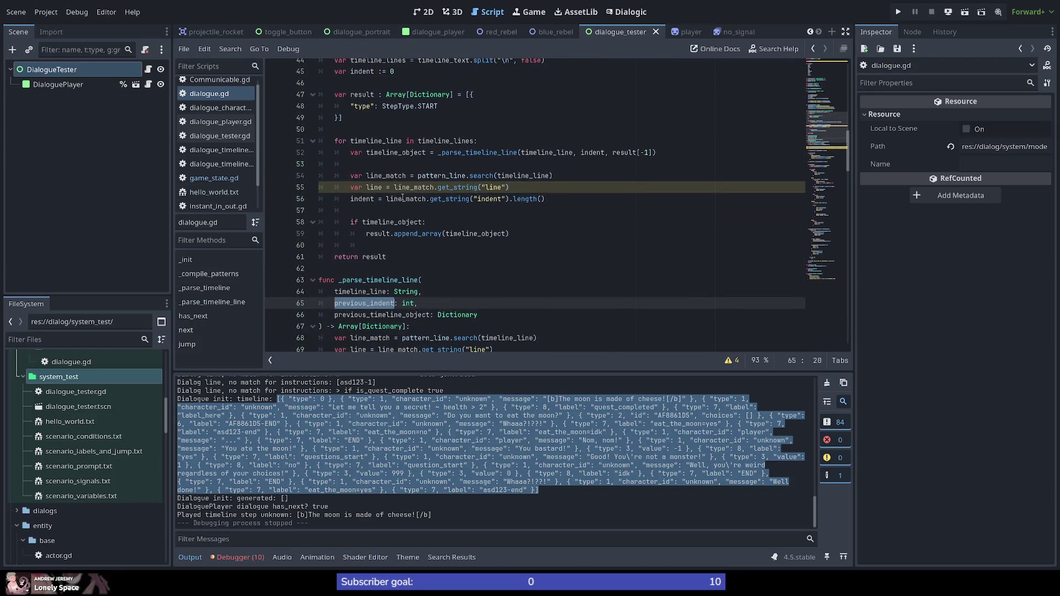
scroll(416, 263, "down", 5)
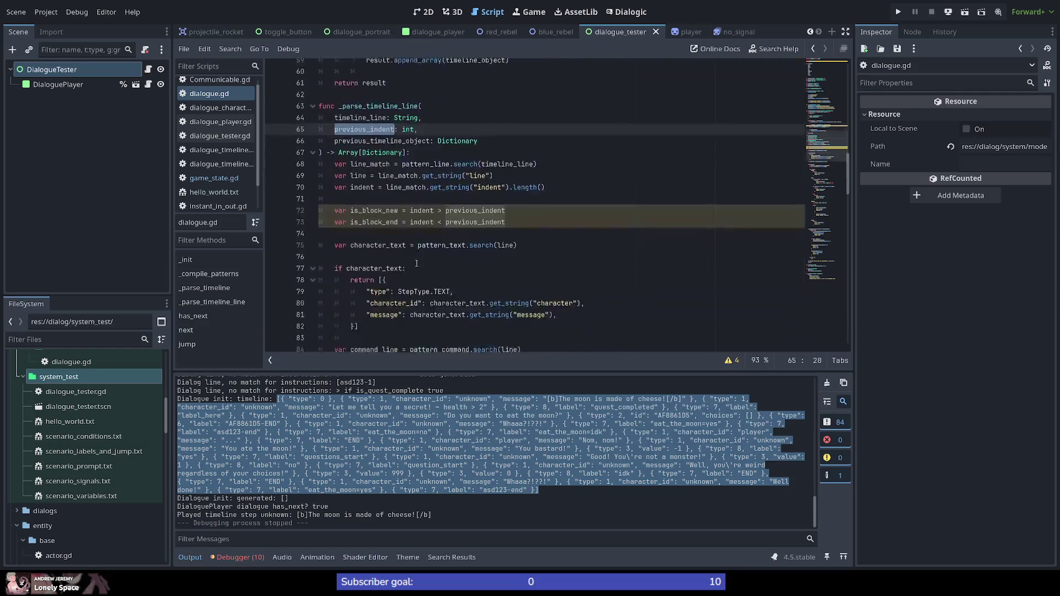
scroll(415, 264, "down", 1)
scroll(414, 258, "down", 3)
scroll(410, 251, "down", 2)
scroll(407, 248, "down", 1)
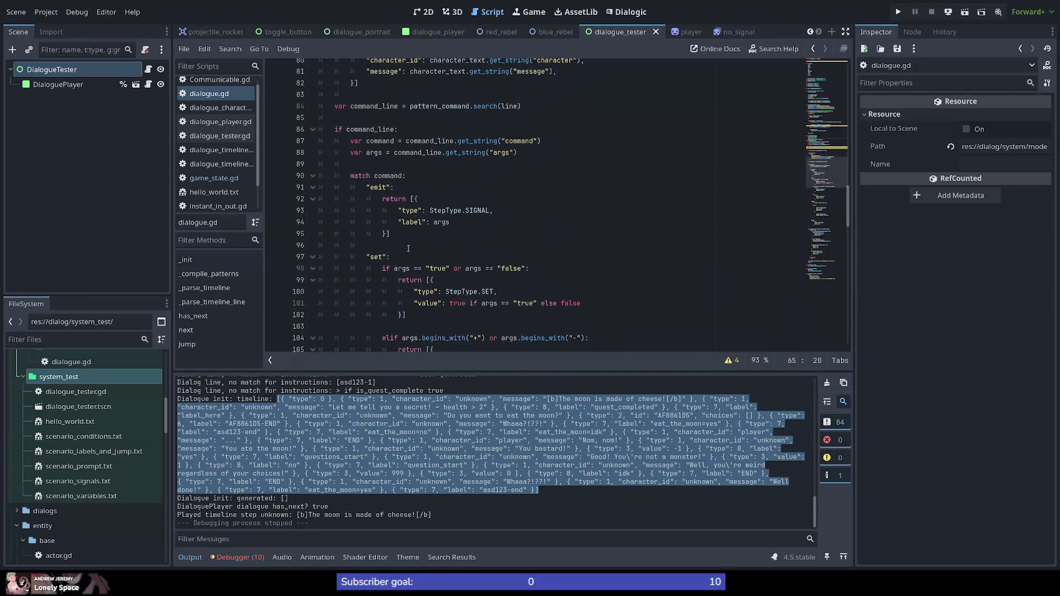
scroll(408, 248, "up", 3)
scroll(398, 207, "up", 2)
Insert blank lines after the is_block_end declaration below is_block_new
left_click(378, 140)
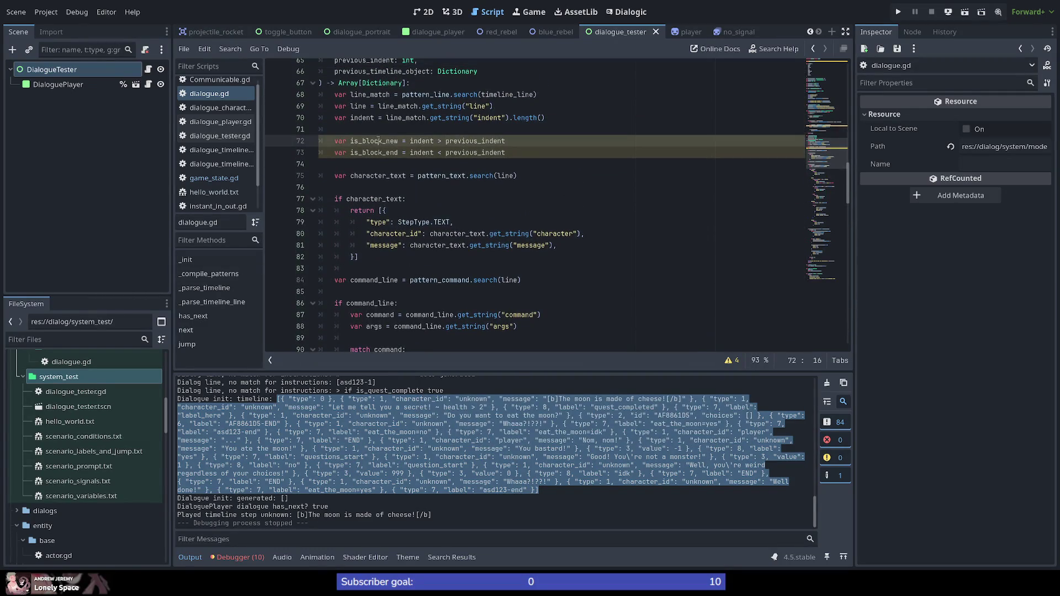
double_click(379, 141)
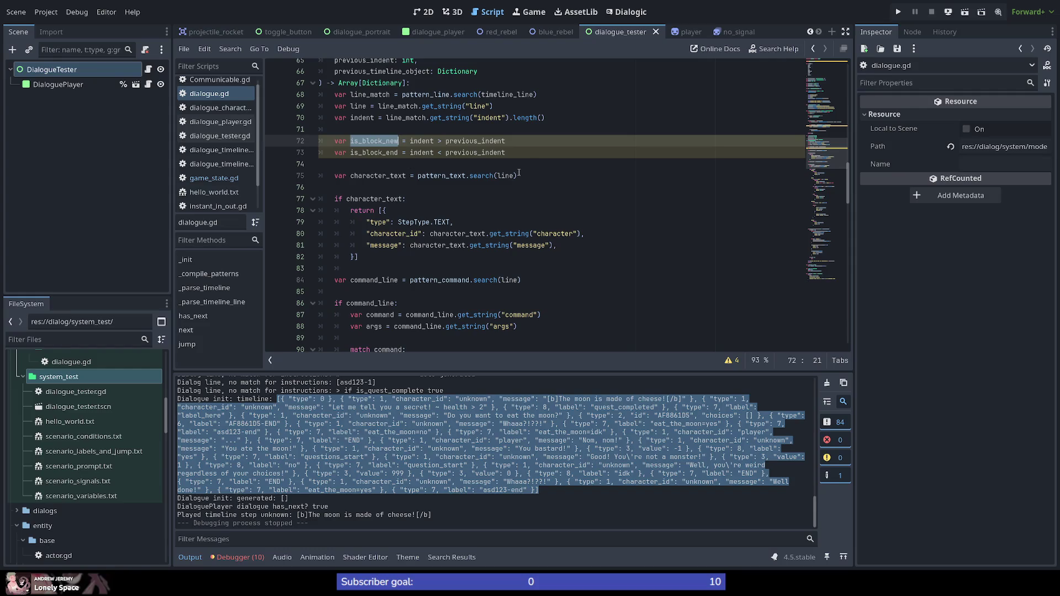
left_click(530, 156)
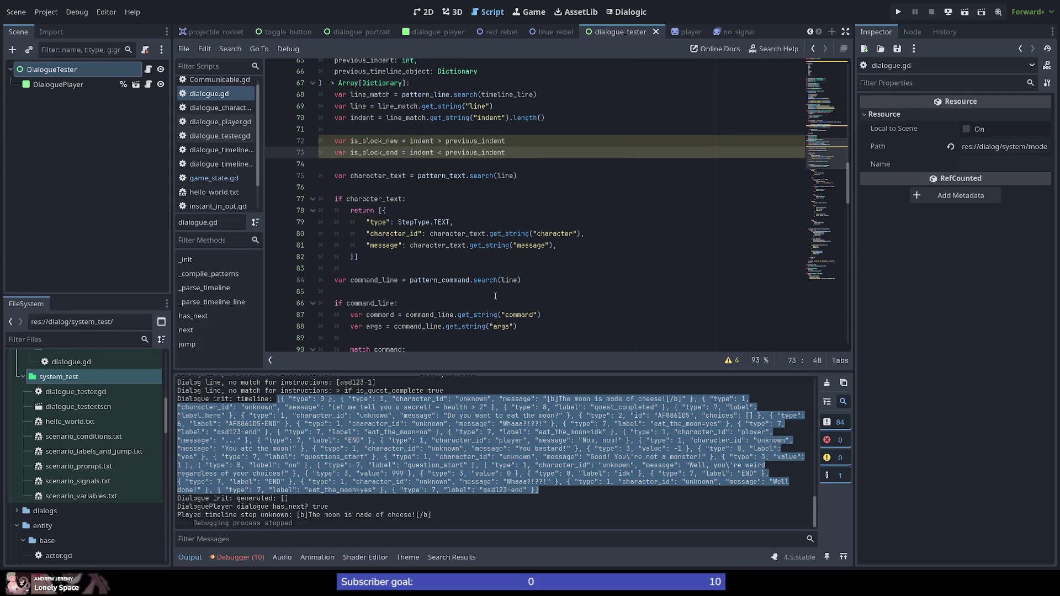
key("Return")
key("Return")
type("if ")
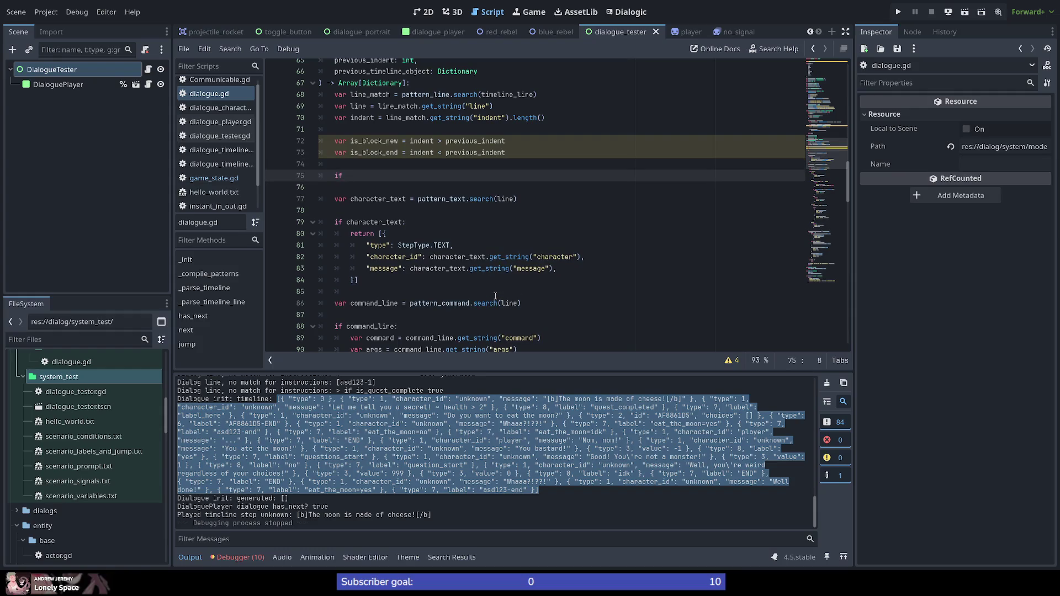
type("is_")
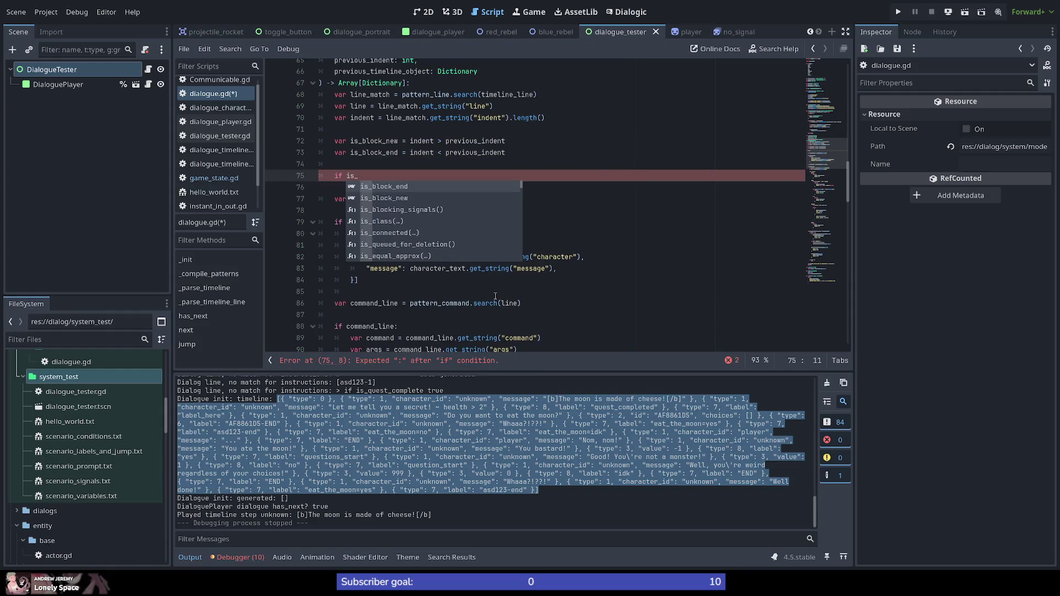
type("block_")
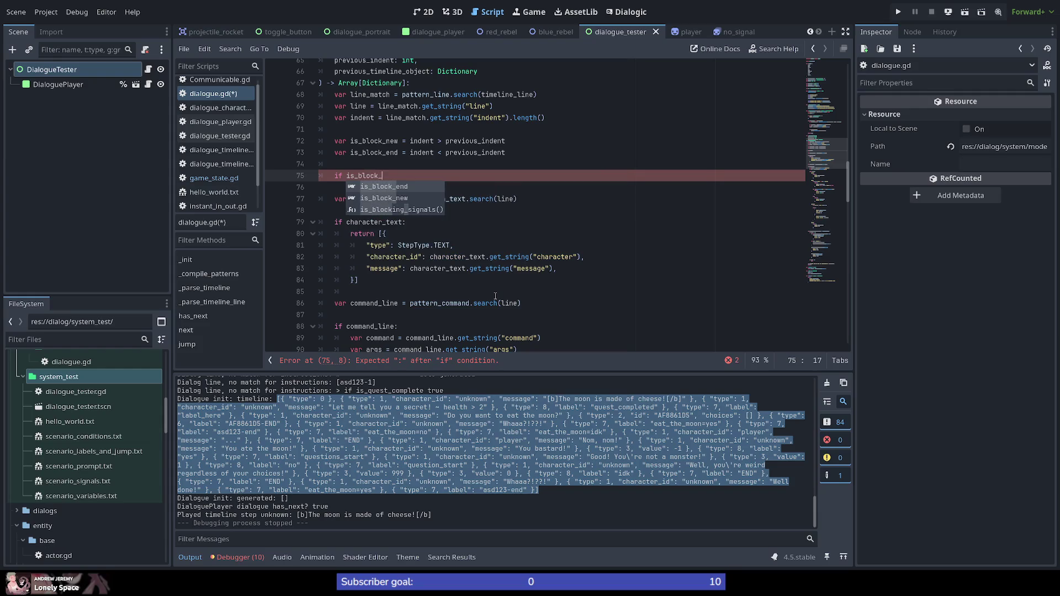
type("new")
Write an if is_block_new: check in dialogue.gd that prints "New block"
key("BackSpace")
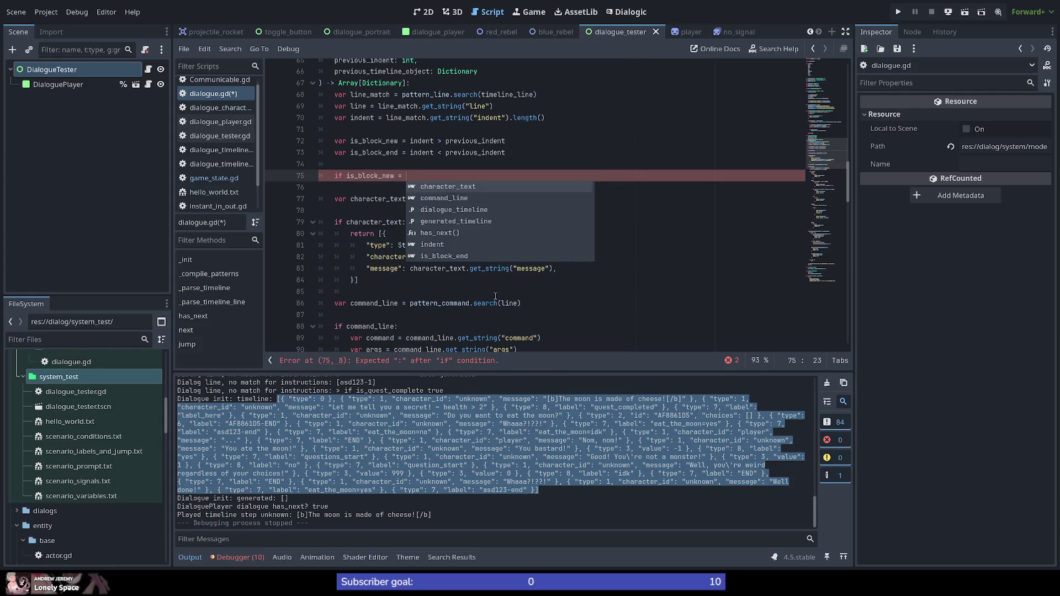
key("BackSpace")
type(":")
key("Return")
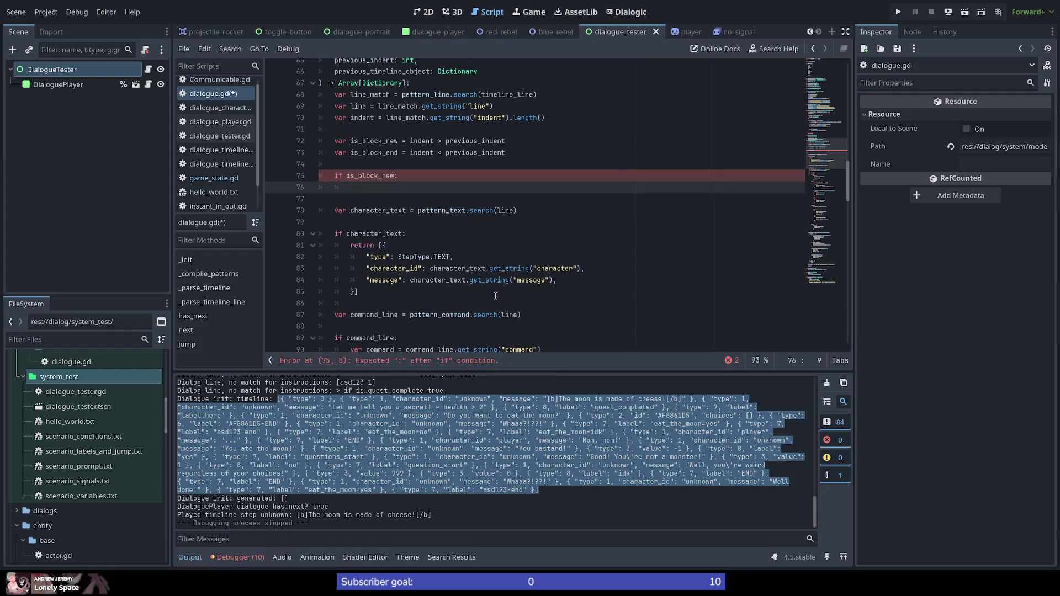
type("print(")
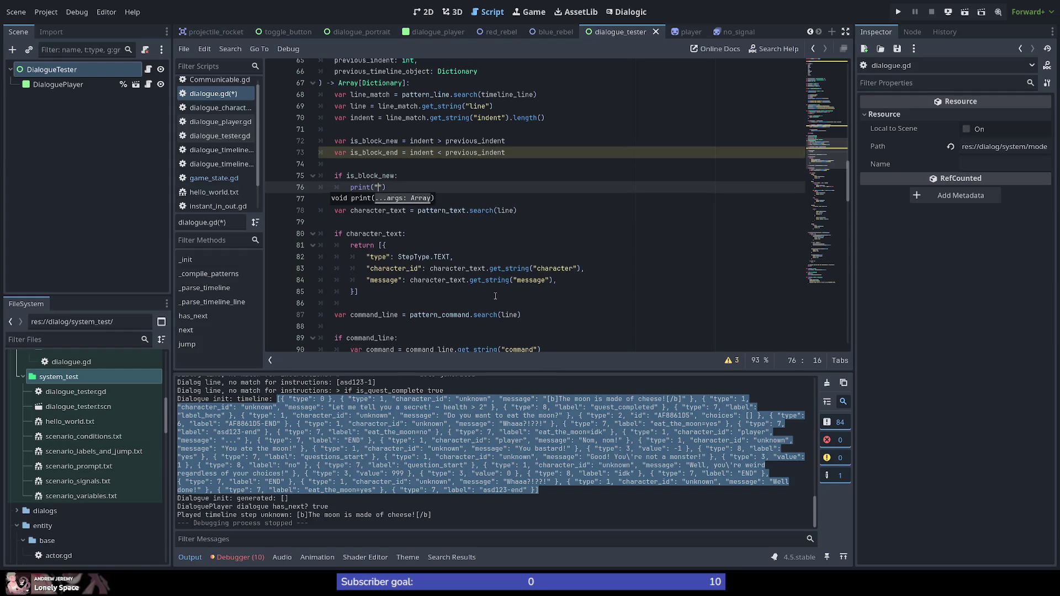
type("\"New ")
type("block")
type("\")")
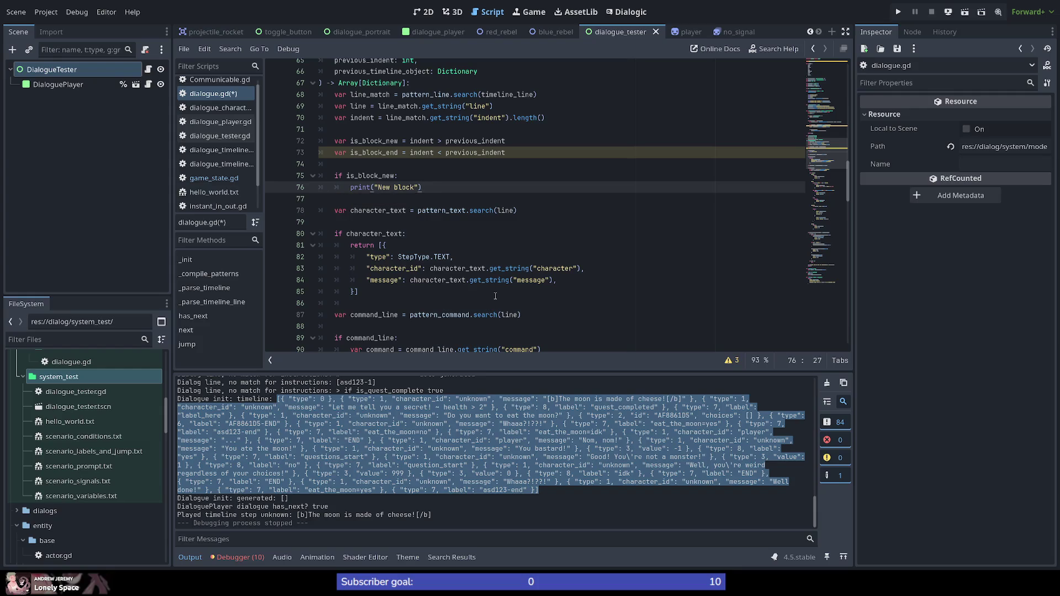
Duplicate the is_block_new check a couple of lines below it
key("shift+Up")
key("shift+Up")
key("ctrl+c")
key("Right")
key("Return")
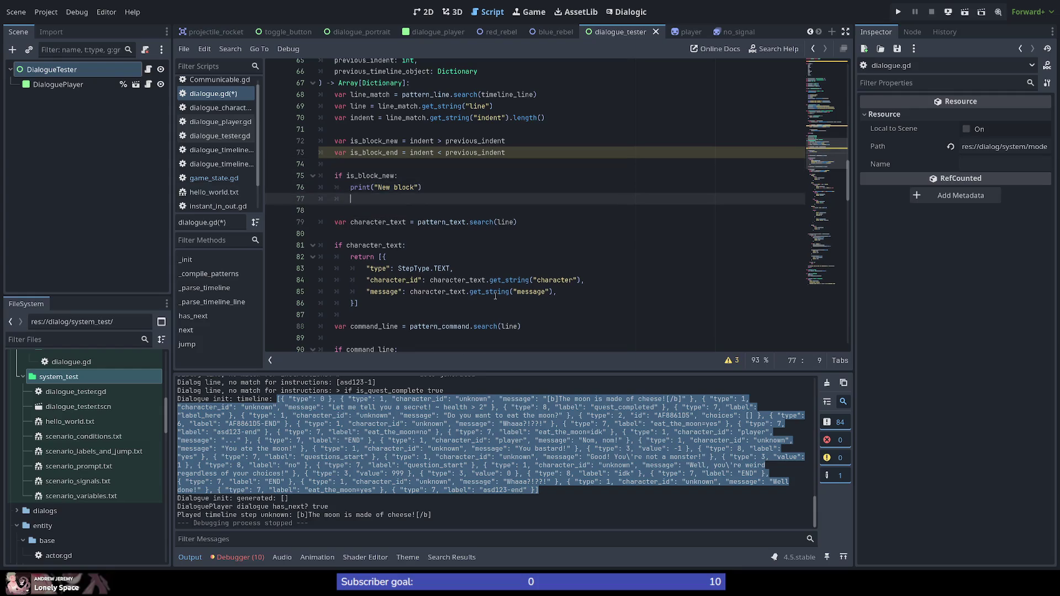
key("Return")
key("BackSpace")
key("ctrl+v")
Change the copied check's condition to is_block_end
key("Up")
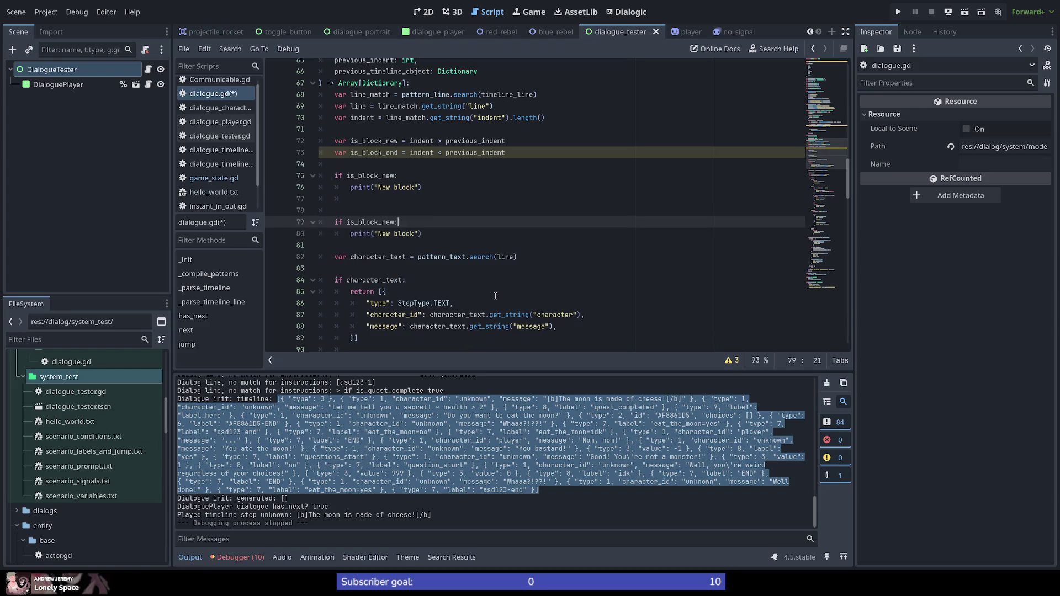
key("Left")
key("BackSpace")
key("BackSpace")
type("e")
key("Return")
key("Up")
key("Up")
key("Up")
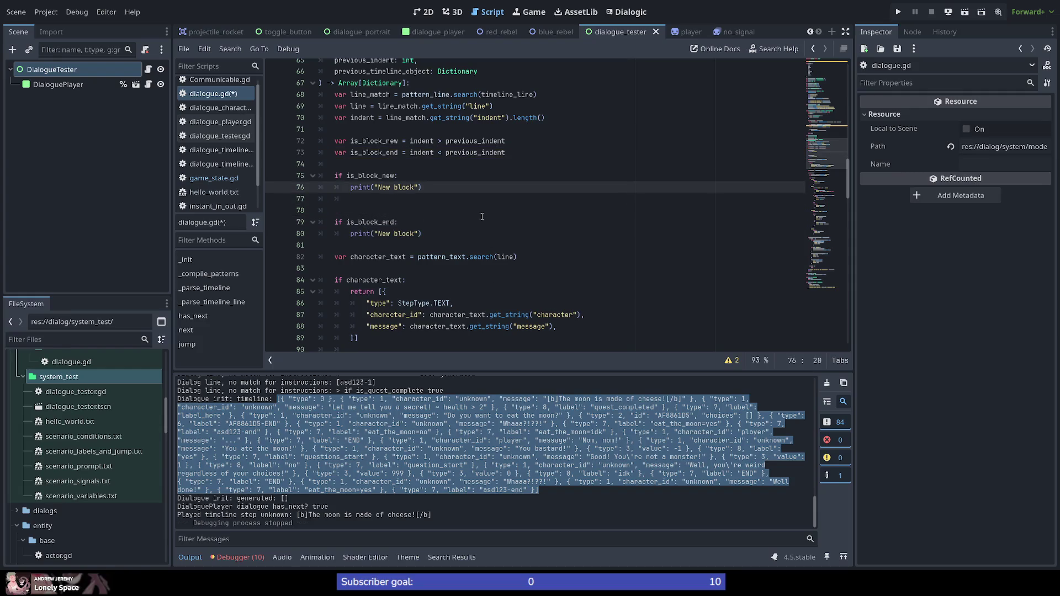
Rename is_block_new to is_block_start and make its check print "<block>"
left_click_drag(387, 142, 398, 141)
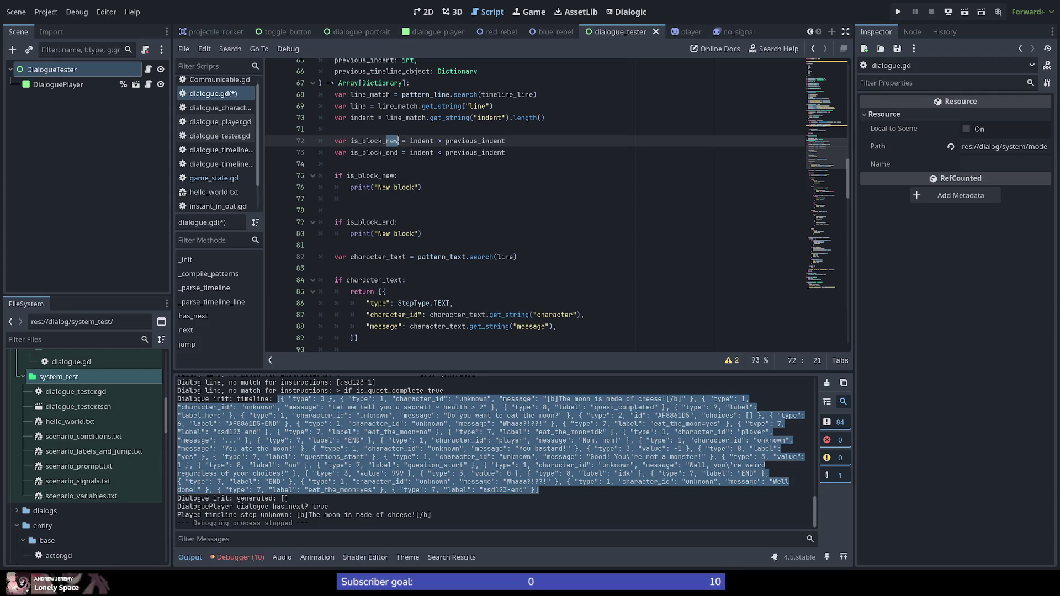
type("start")
left_click_drag(381, 175, 397, 177)
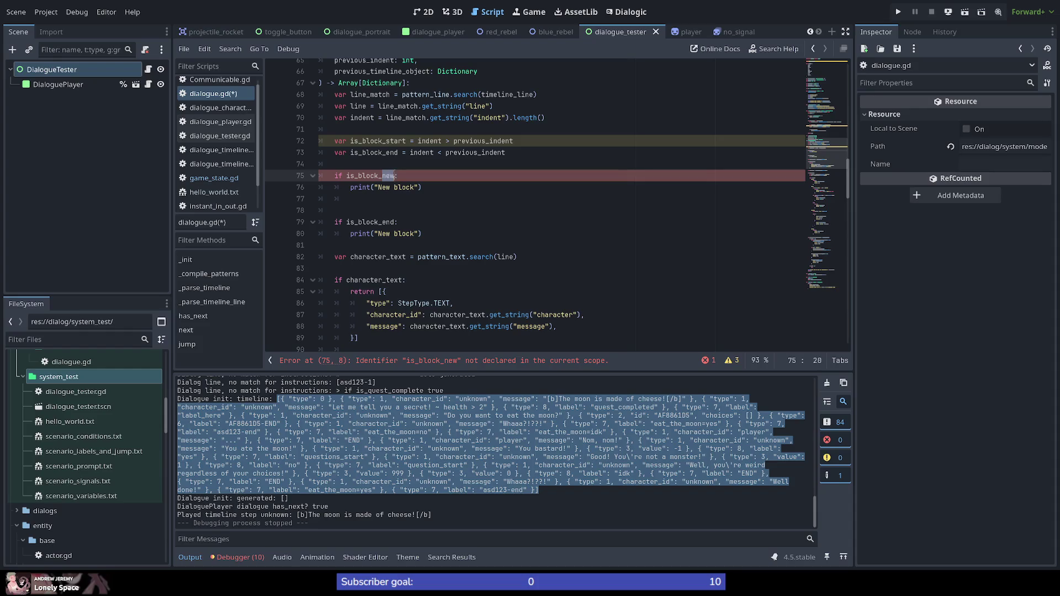
type("start")
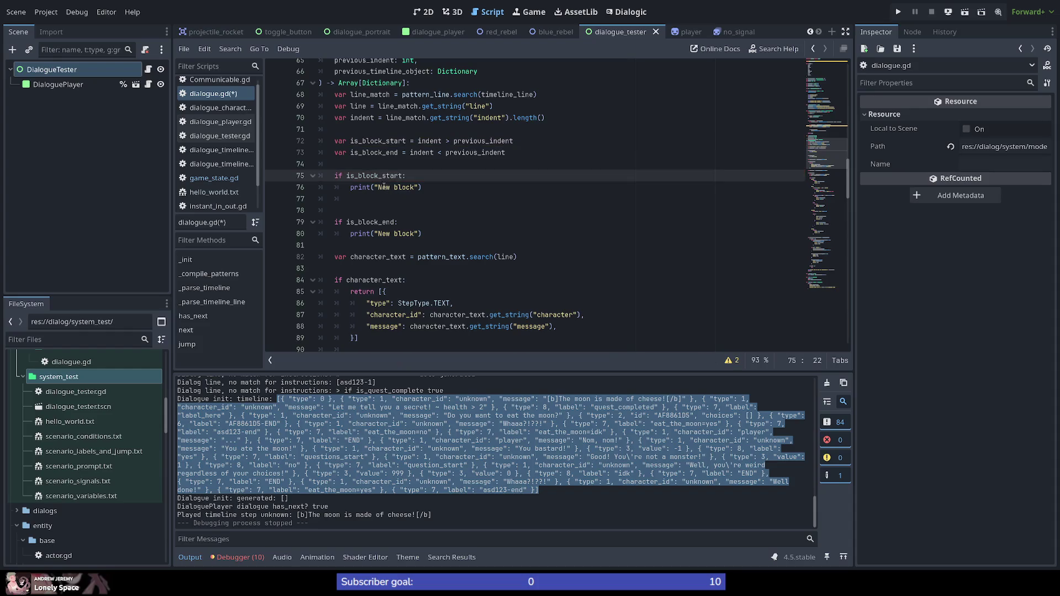
left_click_drag(418, 187, 377, 187)
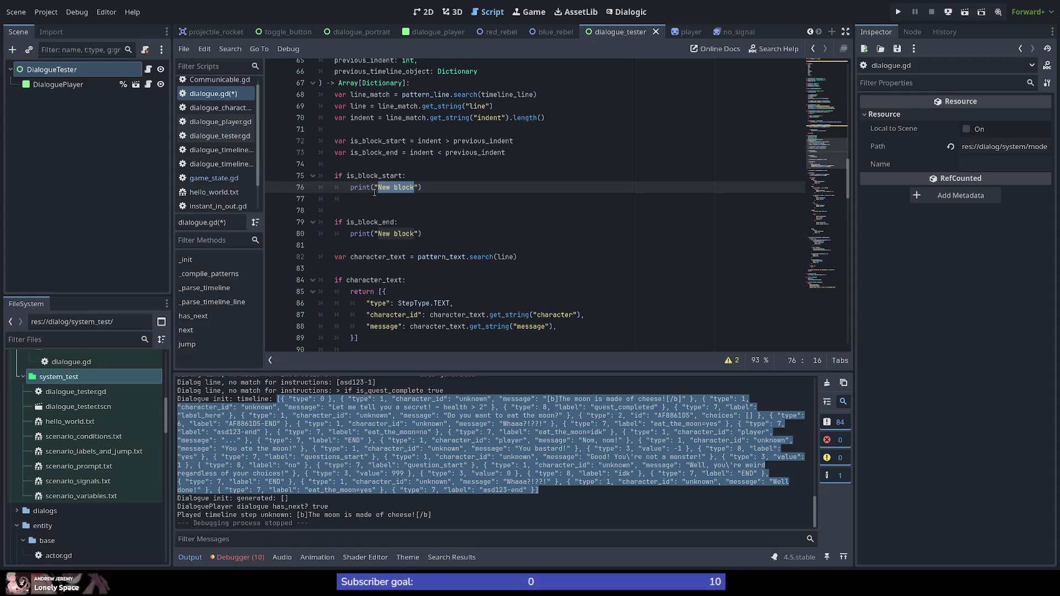
type("Block start")
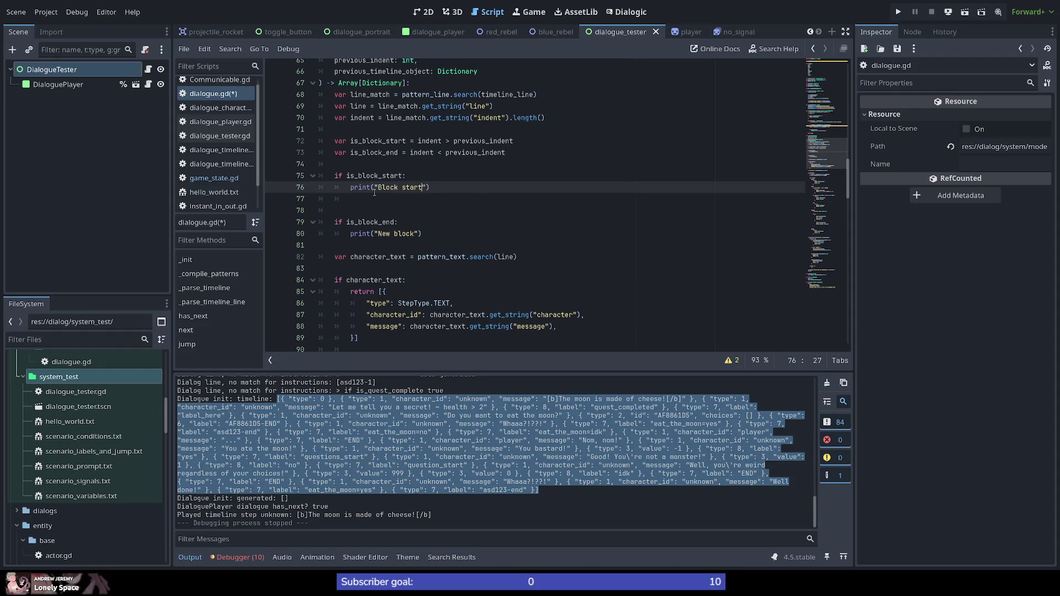
mouse_move(372, 191)
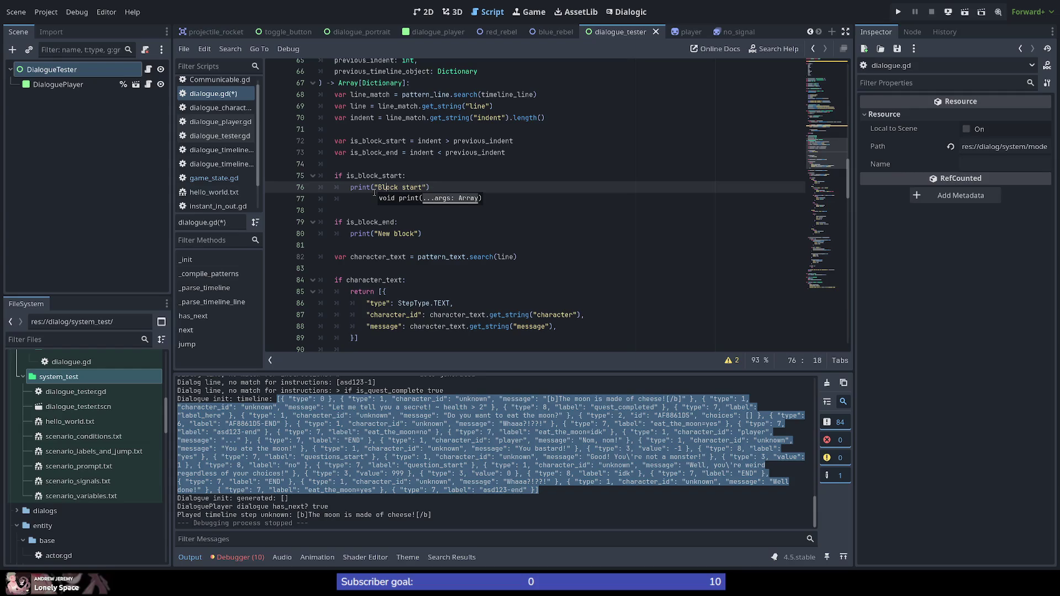
key("Left")
key("Left")
key("shift+End")
key("shift+Left")
key("shift+Left")
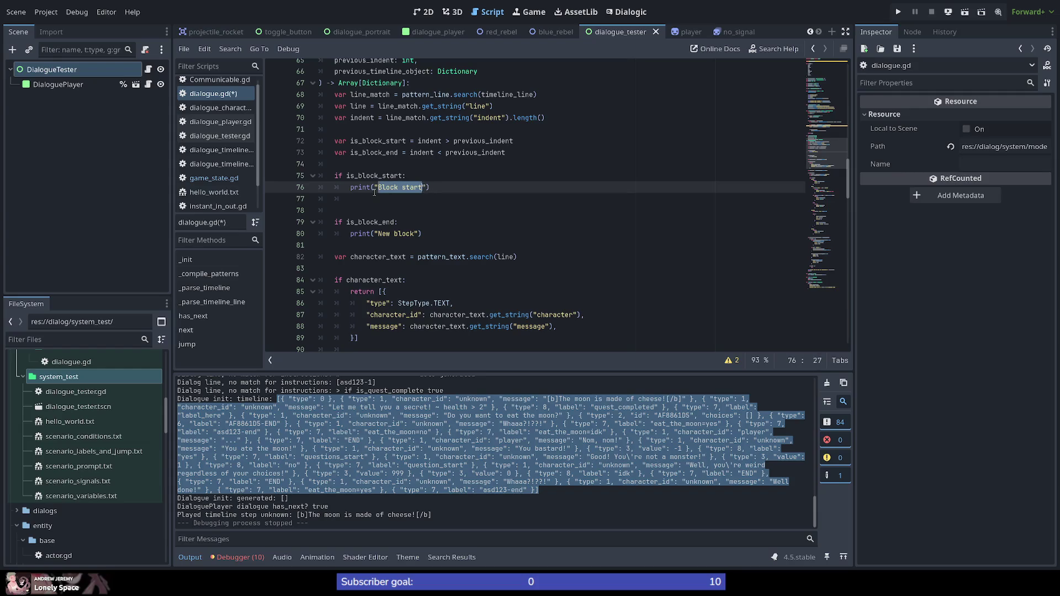
type("<")
type("block>")
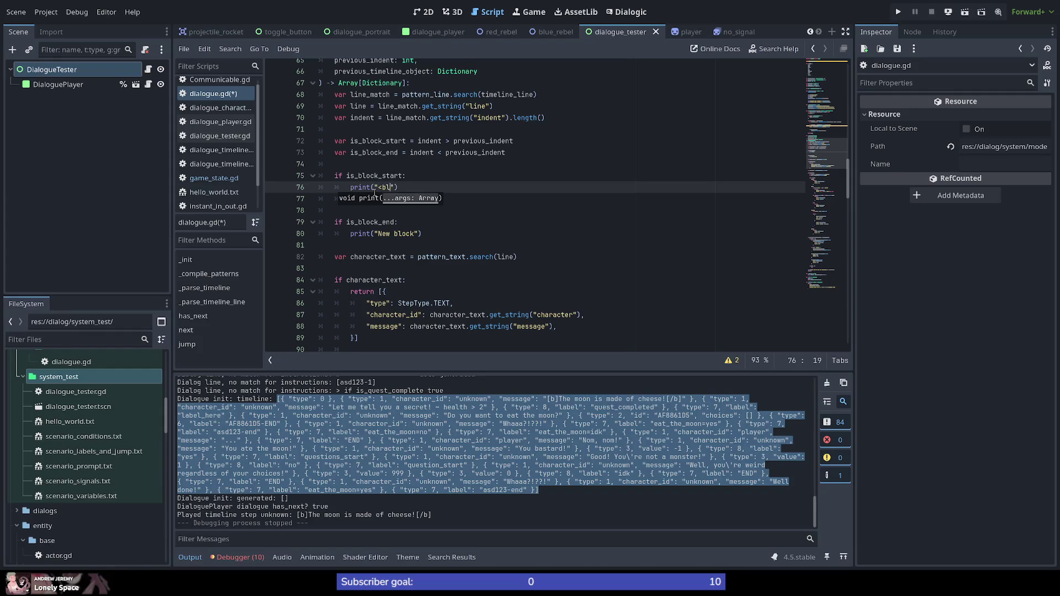
Make the is_block_end check print "</block>\n"
key("Down")
key("Down")
key("Down")
key("Down")
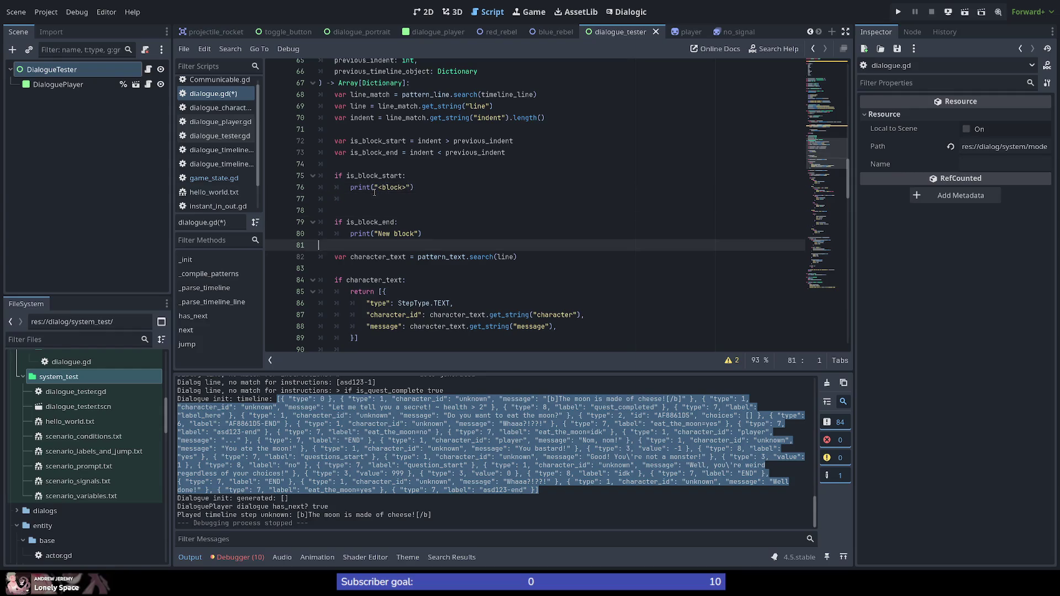
key("Up")
key("ctrl+shift+Left")
key("ctrl+shift+Left")
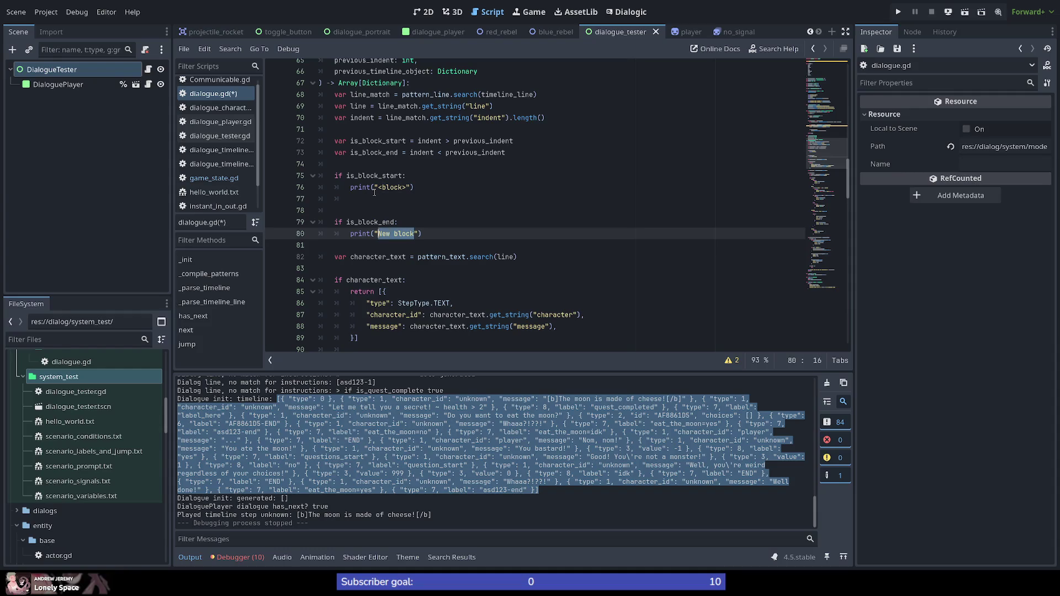
key("BackSpace")
type("z")
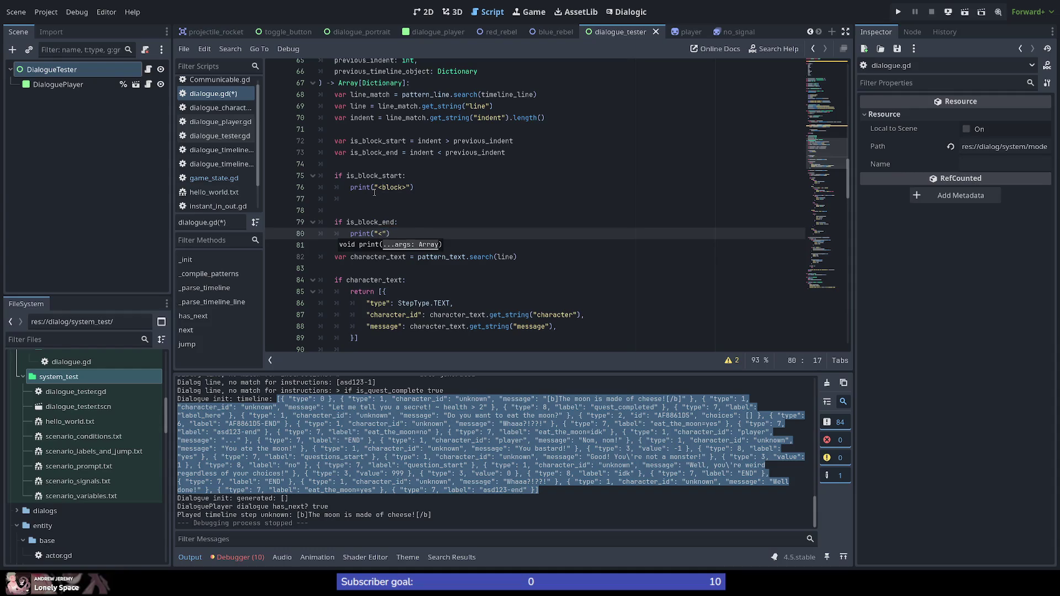
type("/block")
type(">\\n")
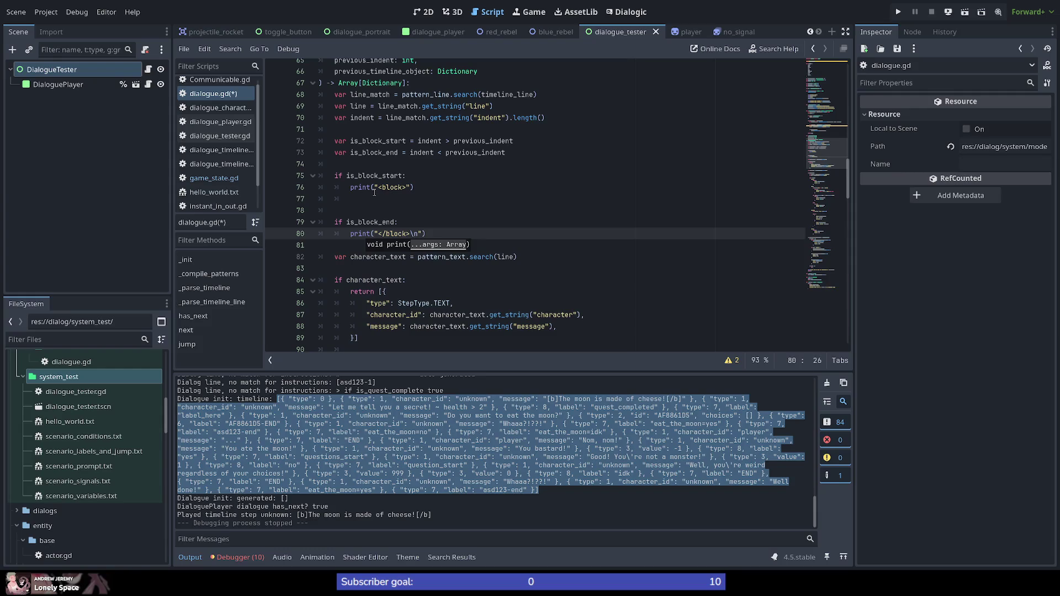
Save dialogue.gd and run the current scene to see the block prints
key("ctrl+s")
left_click(534, 234)
left_click(557, 257)
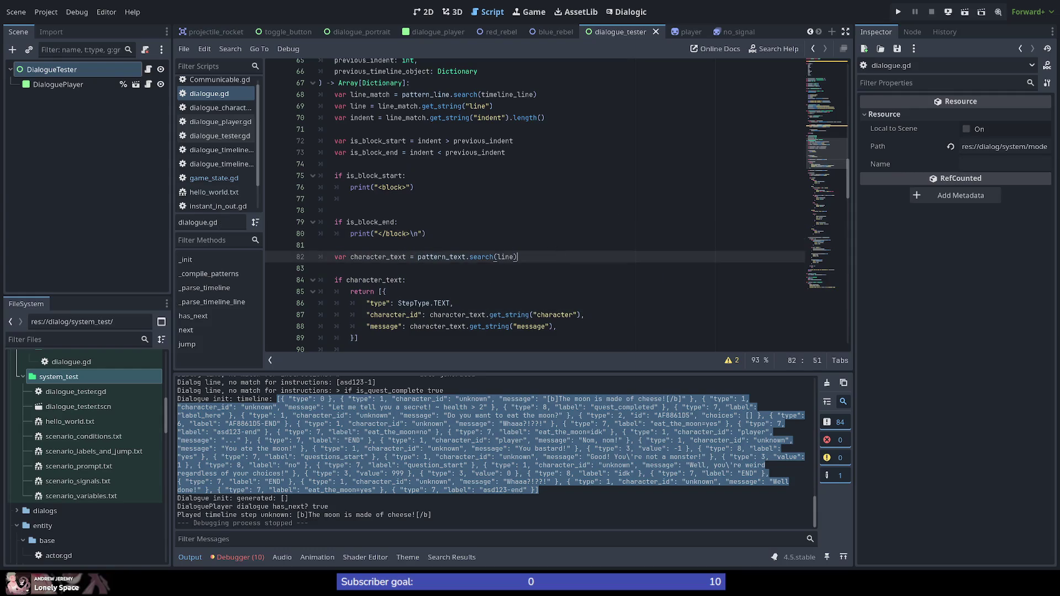
left_click(963, 12)
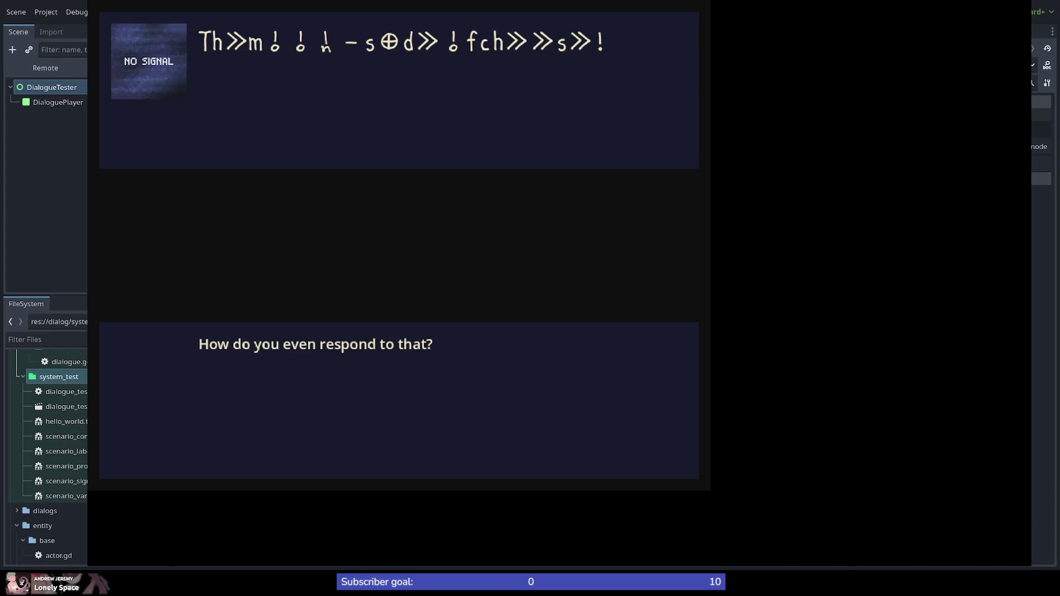
Close the game, rerun the dialogue_tester scene with F6, then stop the run
key("Escape")
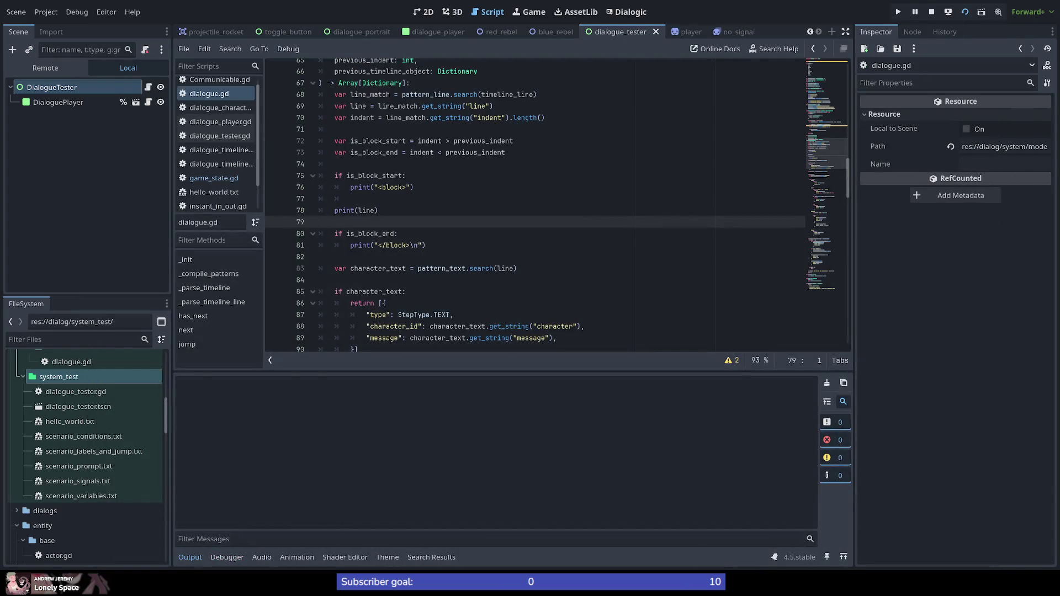
key("F6")
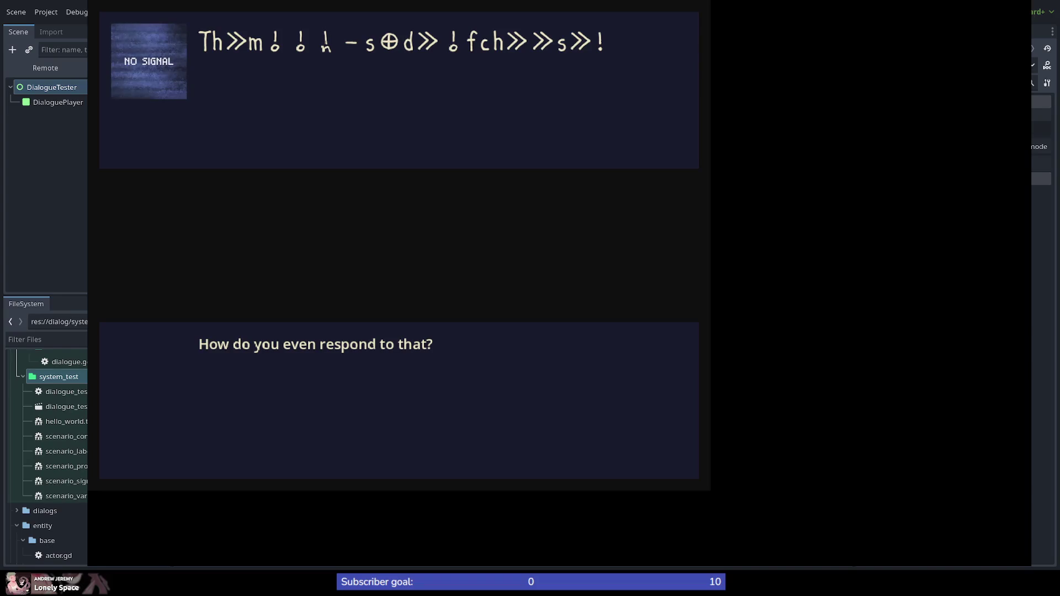
key("F6")
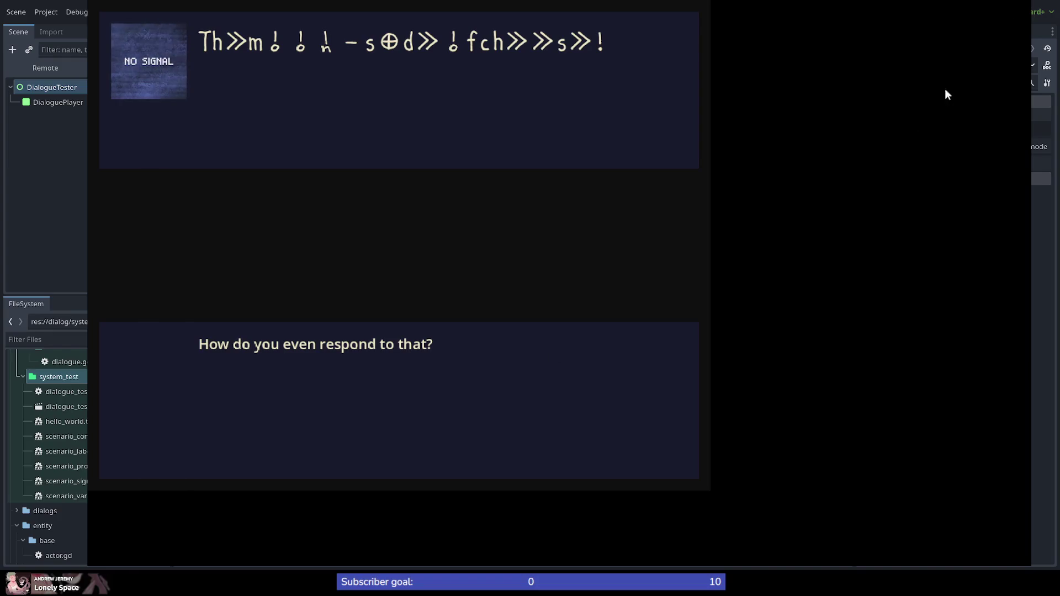
left_click(1022, 2)
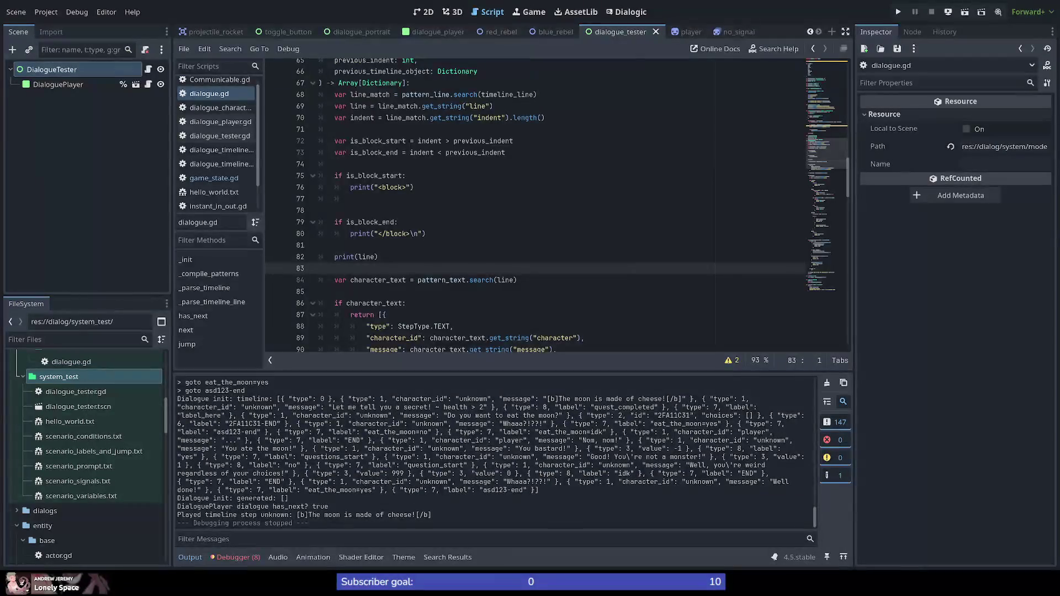
scroll(496, 452, "up", 3)
scroll(497, 451, "up", 2)
scroll(498, 451, "up", 2)
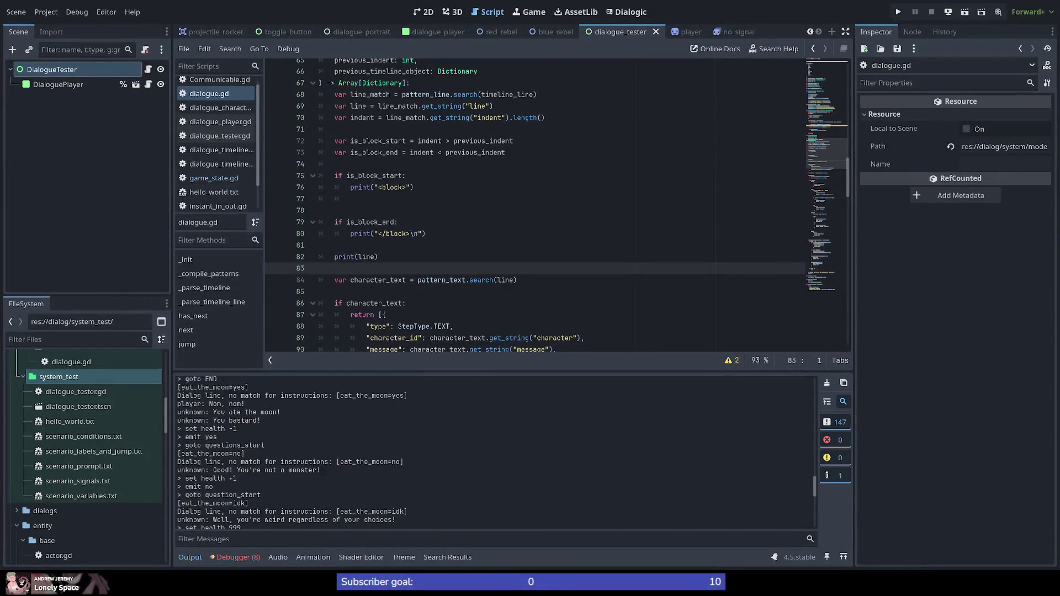
scroll(497, 451, "up", 2)
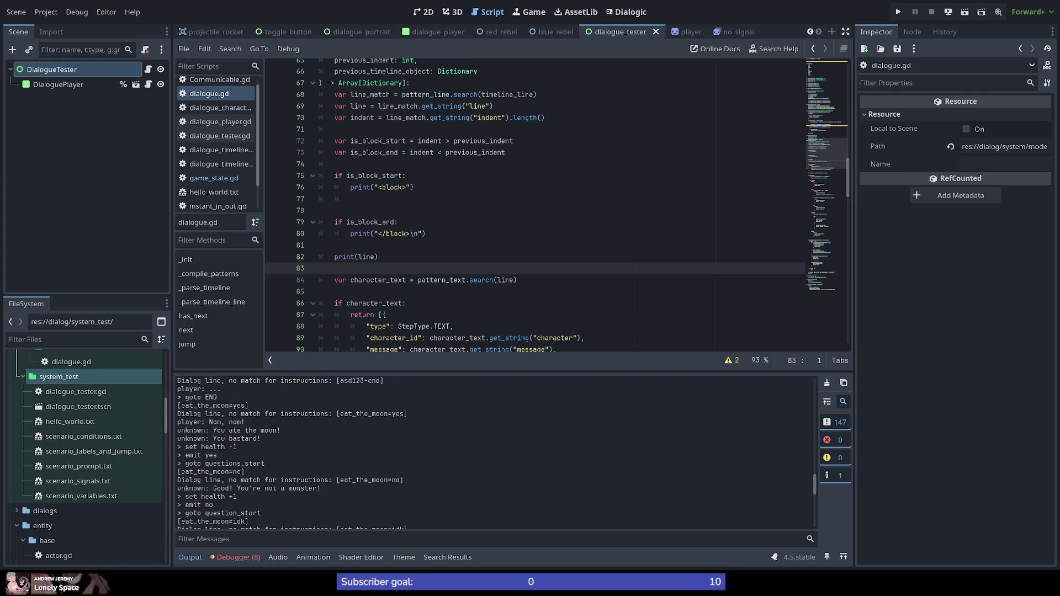
scroll(497, 451, "up", 2)
scroll(497, 452, "up", 3)
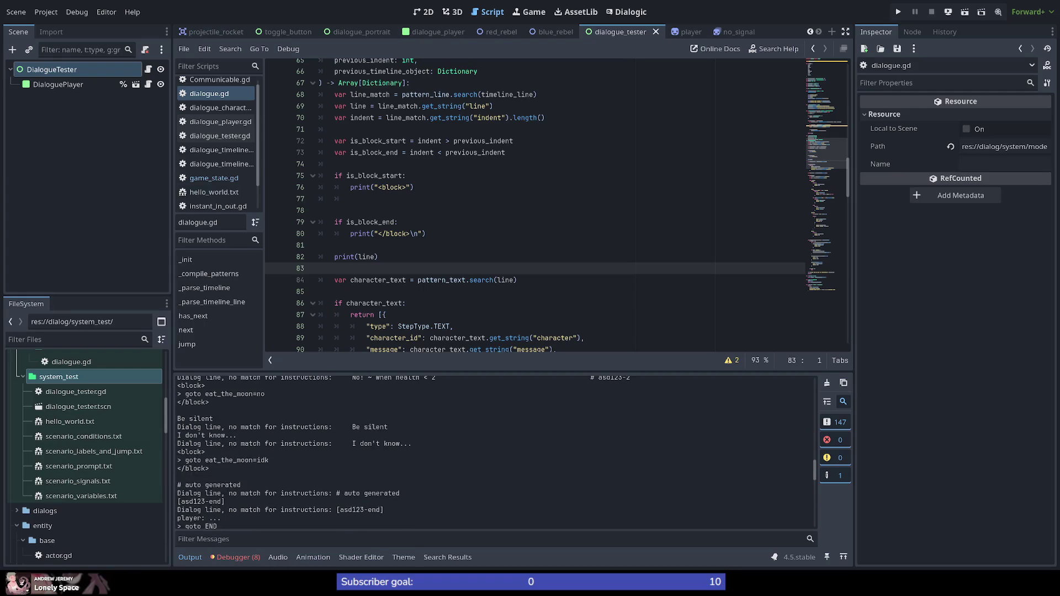
scroll(498, 452, "up", 2)
scroll(497, 452, "up", 2)
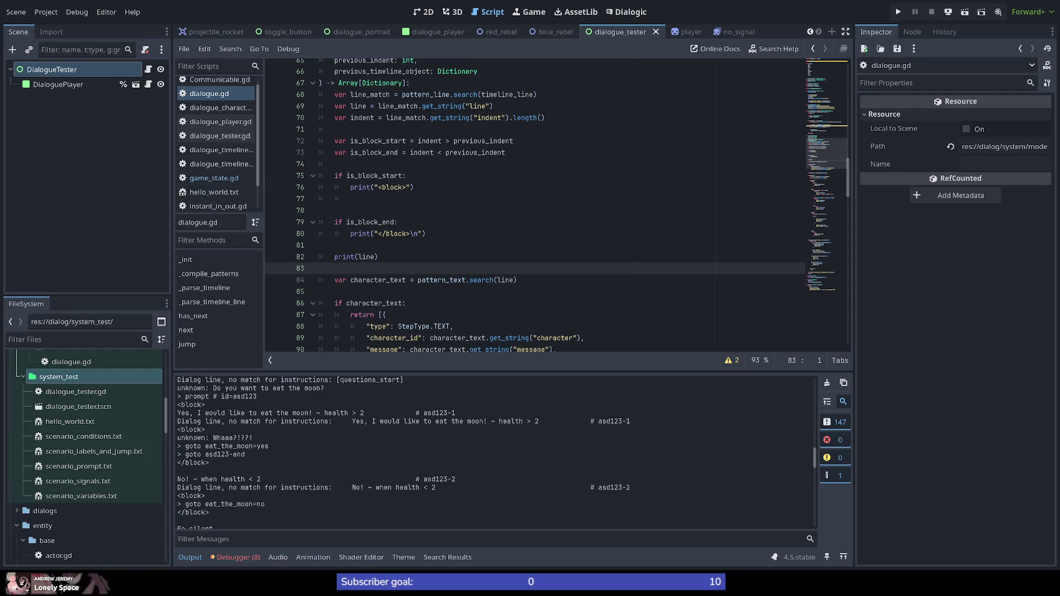
scroll(496, 451, "down", 1)
scroll(497, 452, "down", 1)
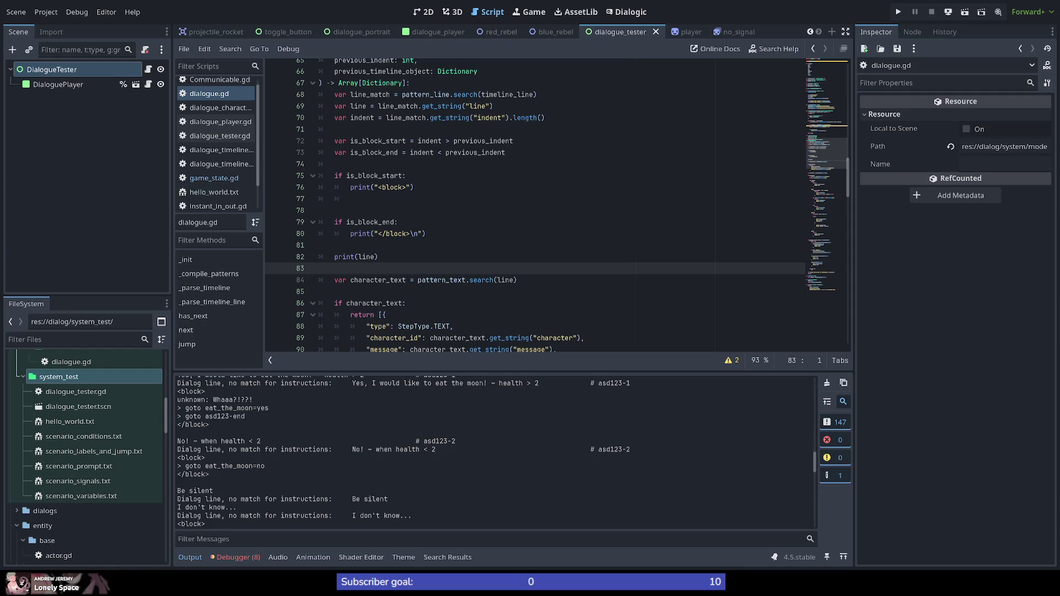
left_click_drag(178, 441, 288, 441)
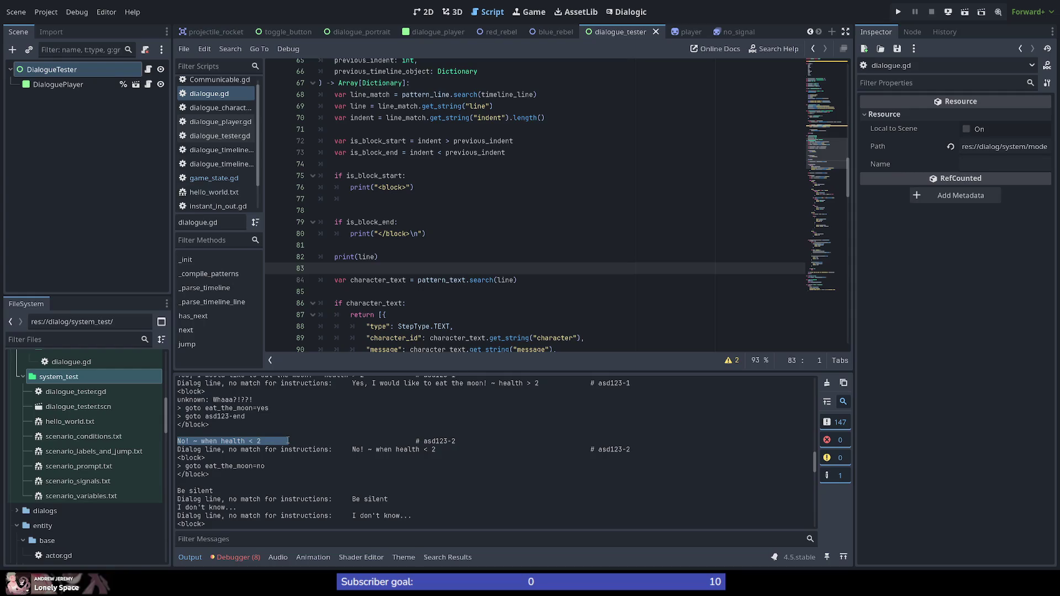
left_click(317, 447)
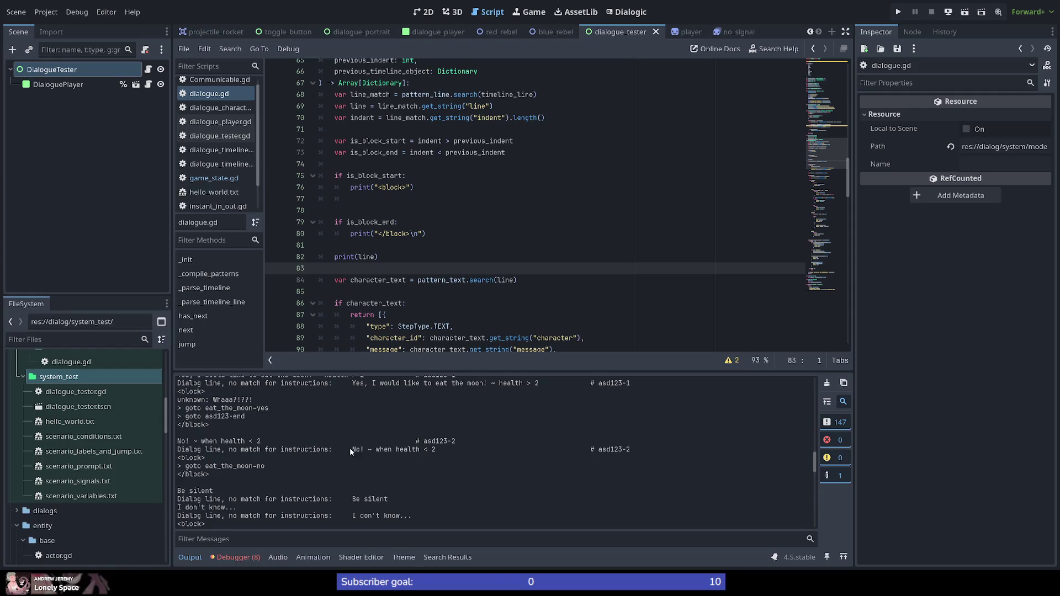
left_click_drag(351, 448, 441, 449)
scroll(327, 481, "up", 3)
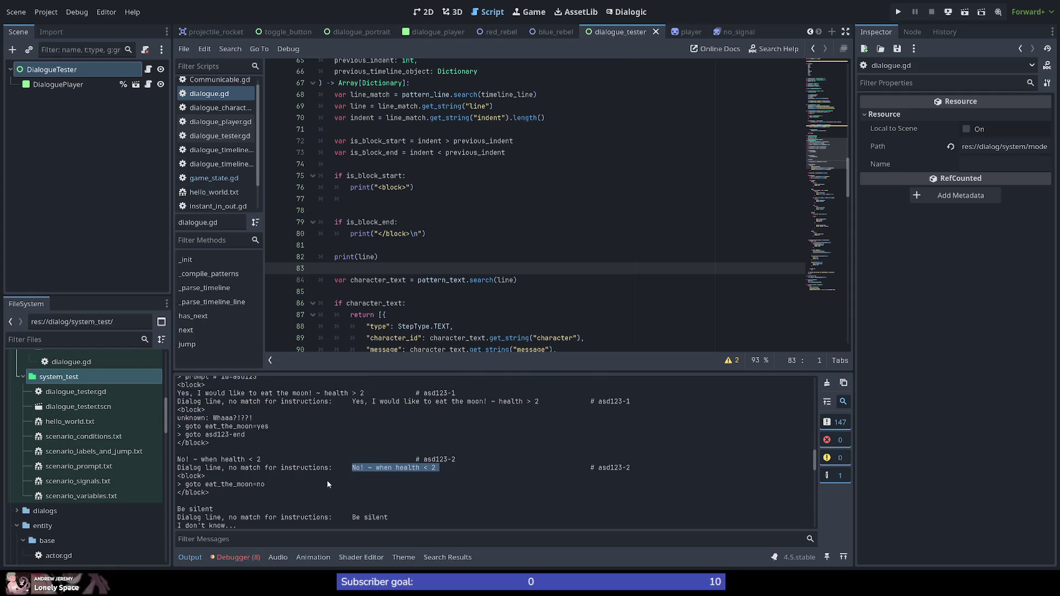
scroll(327, 481, "down", 1)
scroll(327, 481, "down", 1)
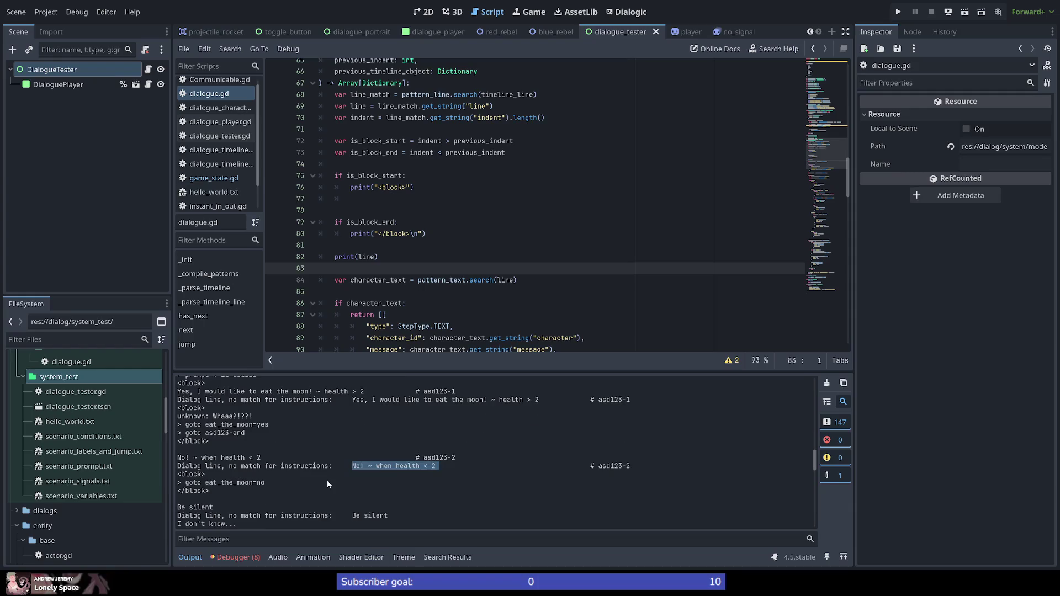
scroll(318, 473, "down", 2)
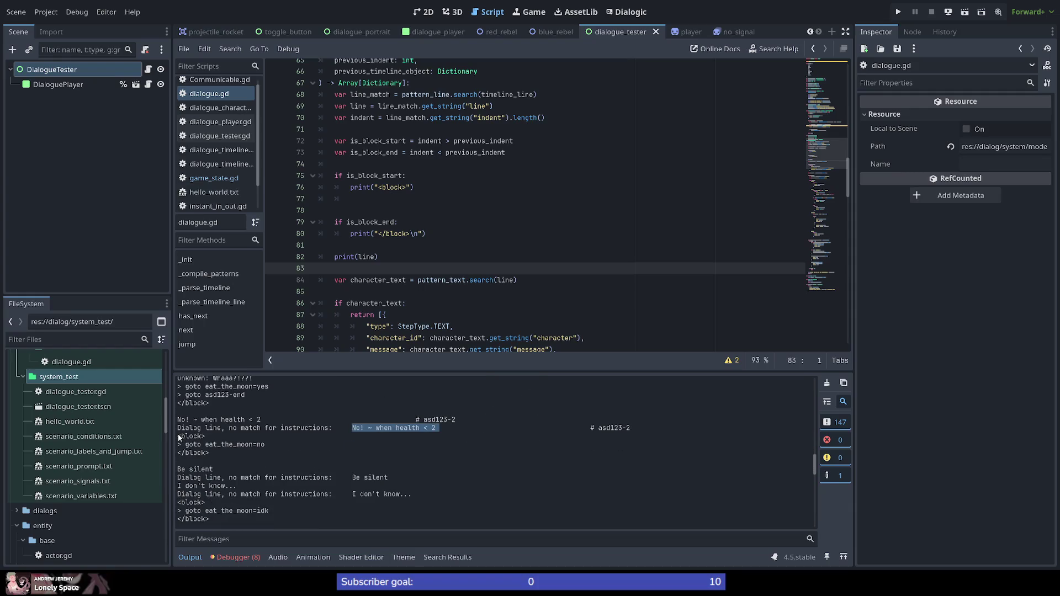
left_click_drag(177, 436, 219, 436)
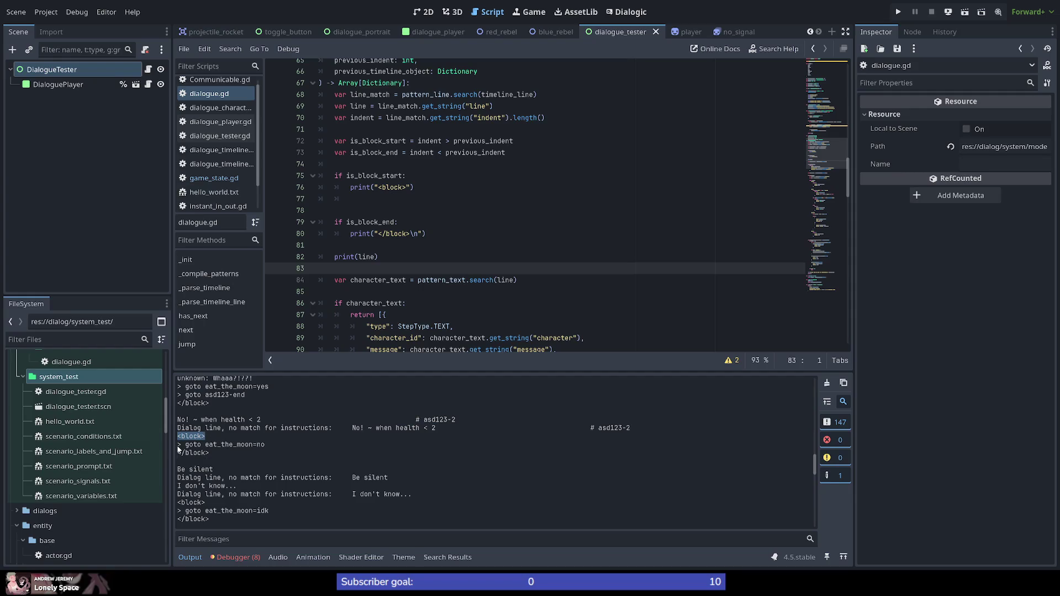
left_click_drag(264, 445, 178, 444)
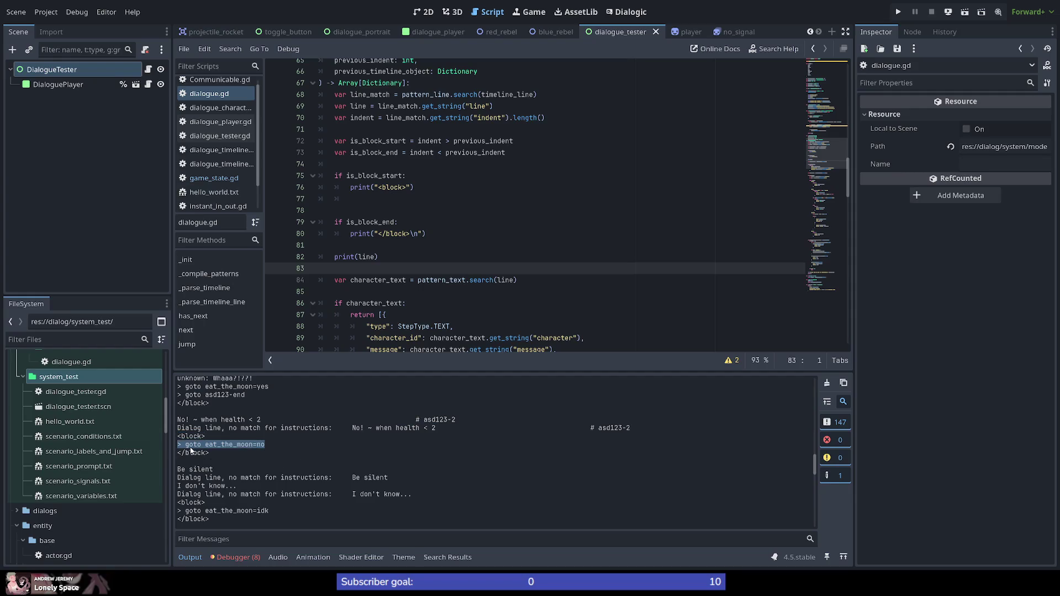
left_click(289, 466)
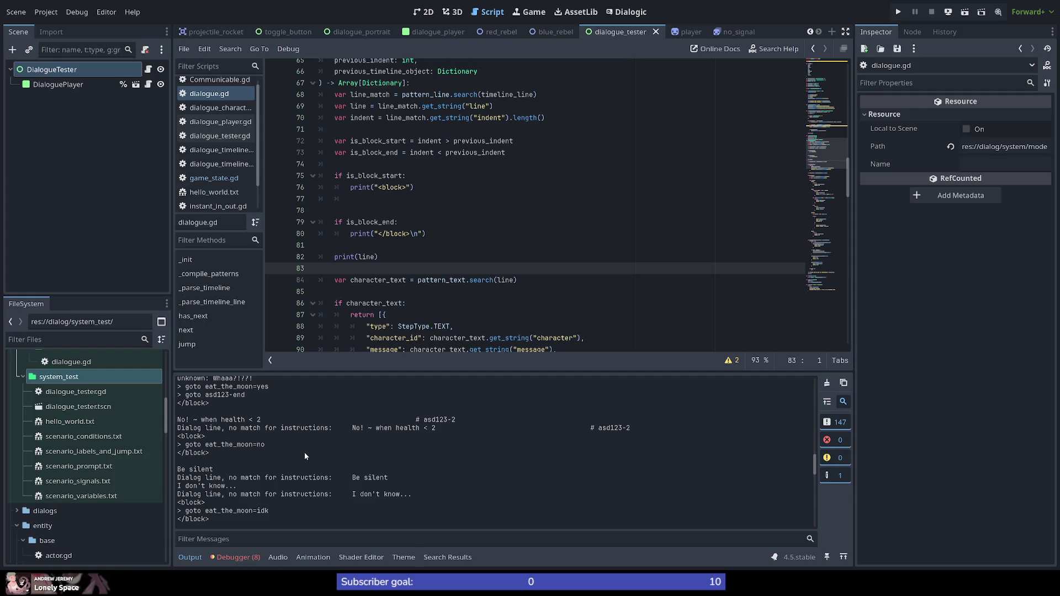
scroll(224, 449, "up", 1)
scroll(207, 456, "up", 1)
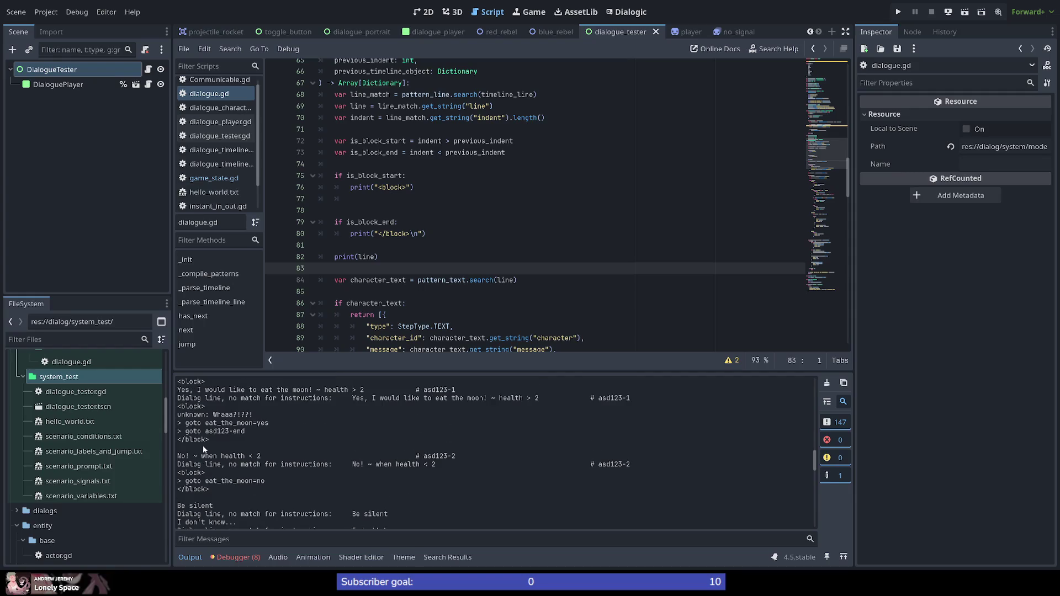
scroll(205, 452, "up", 1)
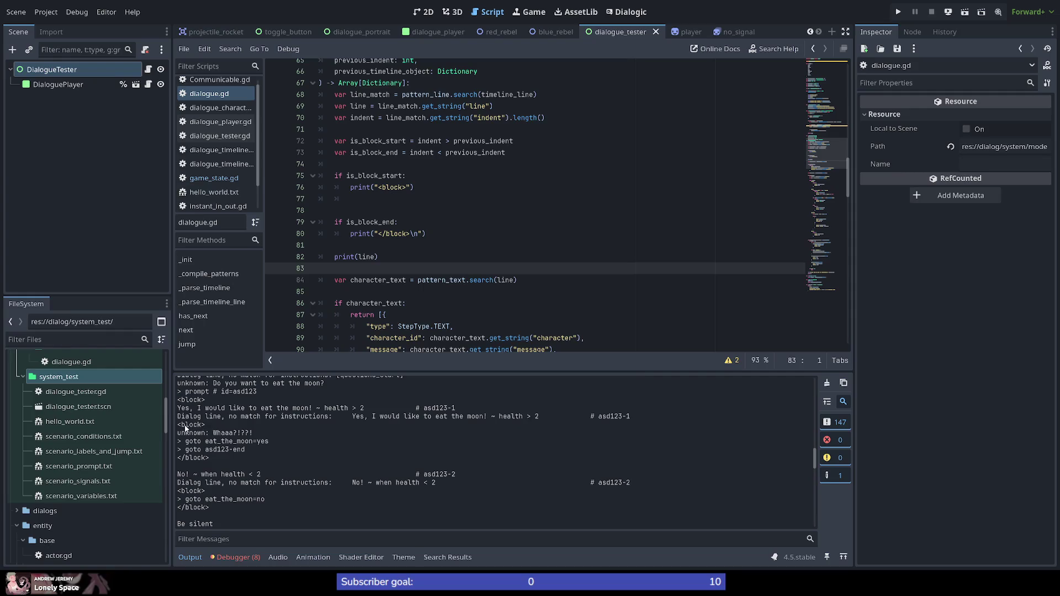
scroll(199, 434, "up", 2)
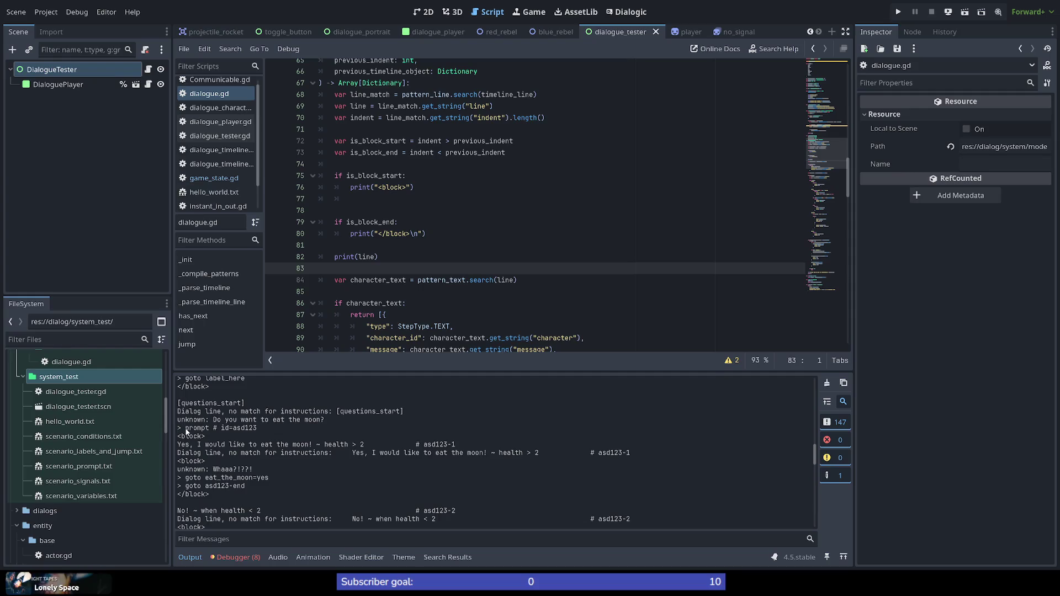
left_click_drag(184, 428, 256, 429)
left_click(239, 443)
left_click_drag(186, 445, 314, 446)
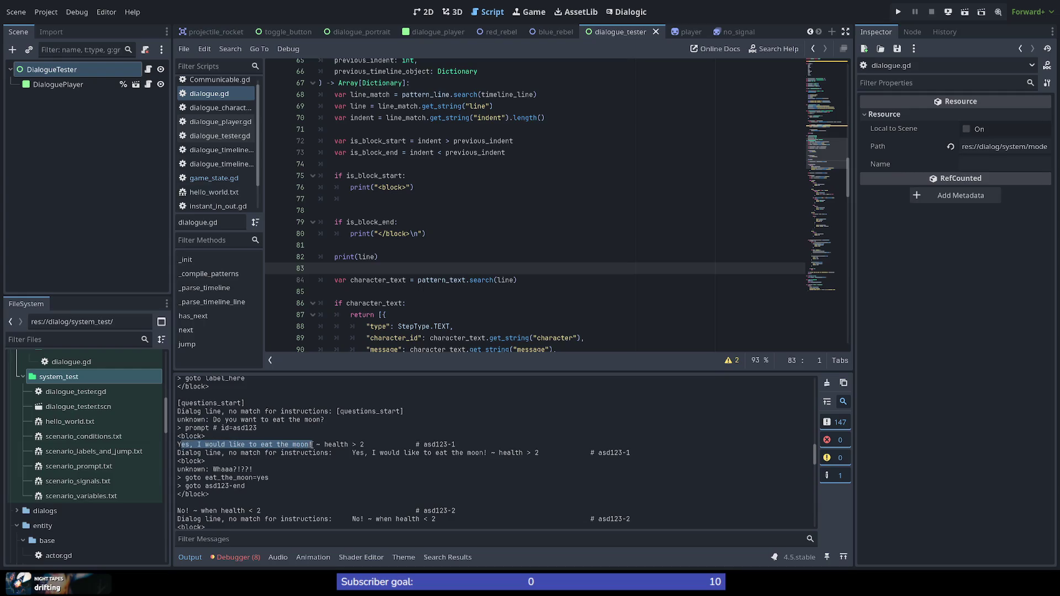
left_click_drag(179, 455, 538, 454)
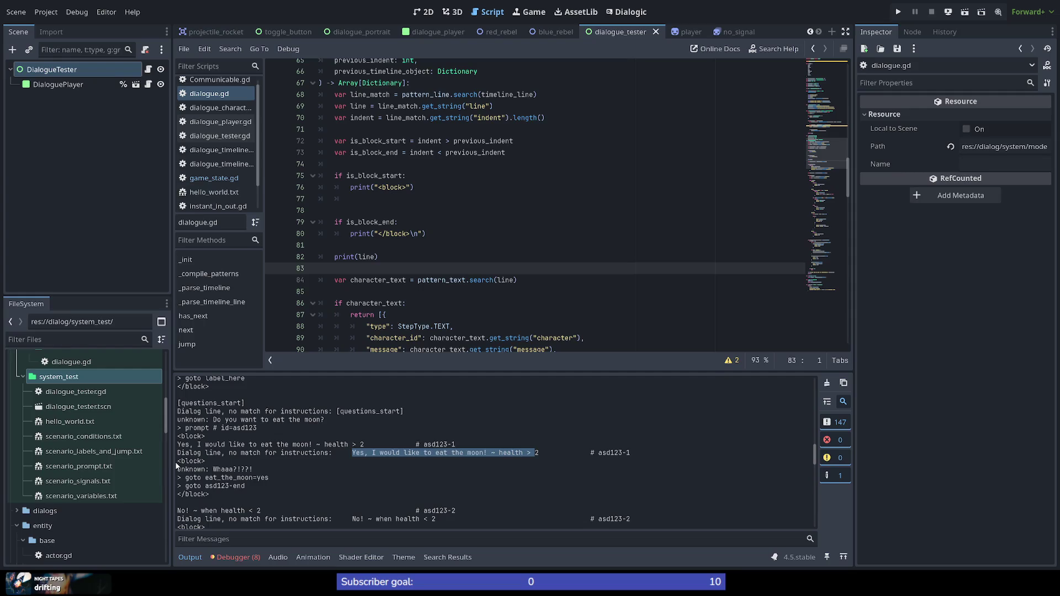
left_click_drag(177, 461, 207, 462)
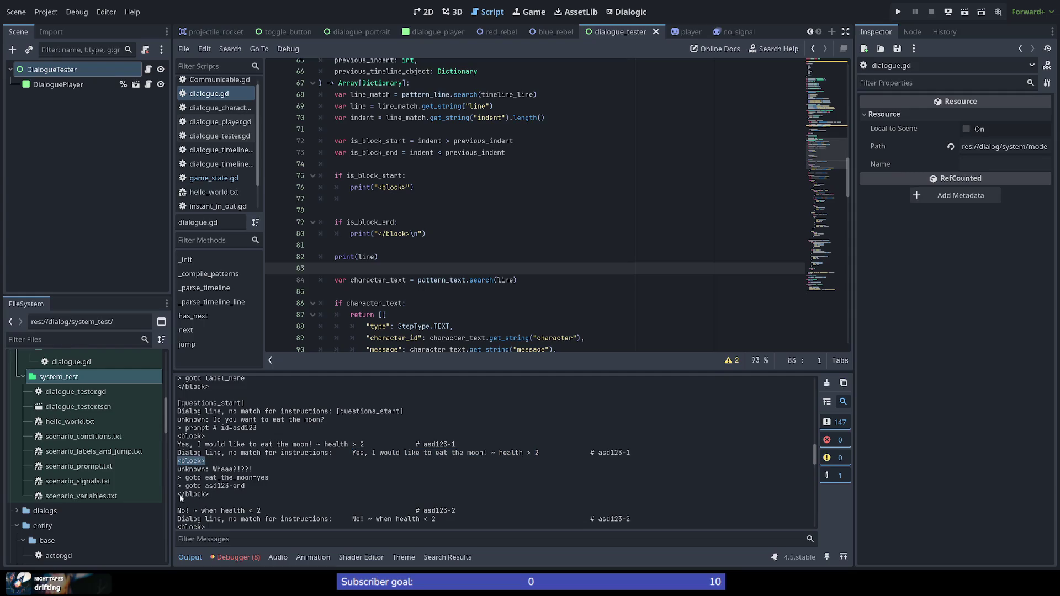
left_click_drag(180, 494, 210, 494)
scroll(265, 500, "down", 2)
scroll(267, 497, "down", 1)
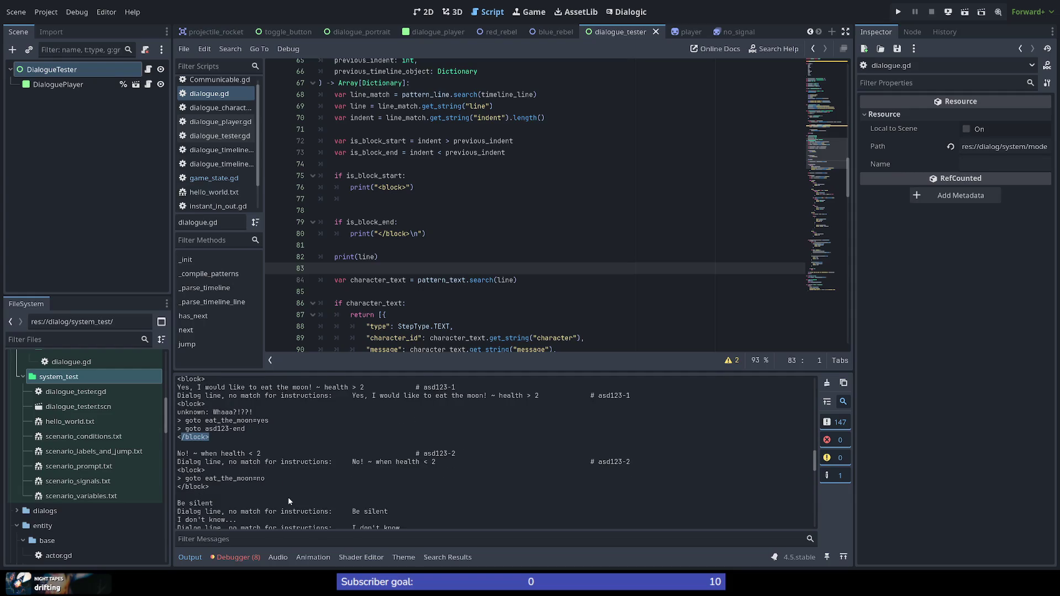
left_click(382, 214)
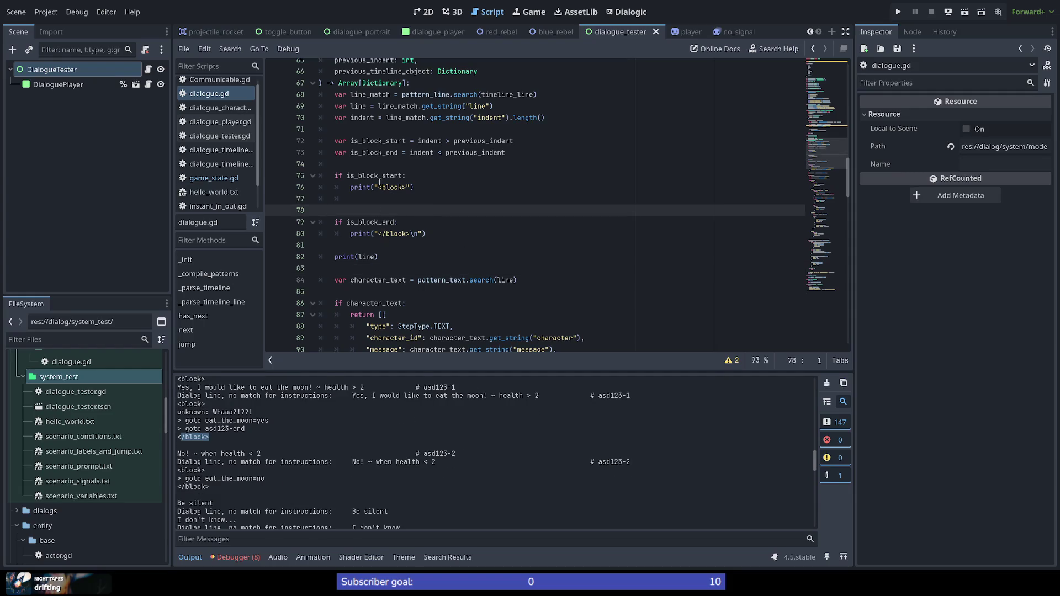
Delete the debug print lines and the stray blank line after is_block_end, then save
left_click_drag(399, 258, 296, 164)
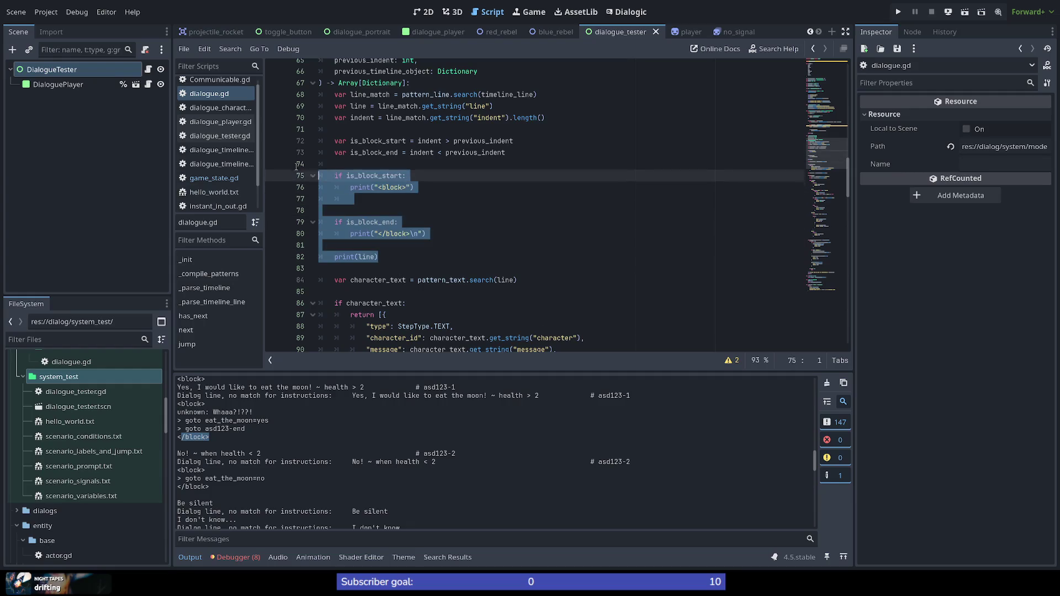
key("BackSpace")
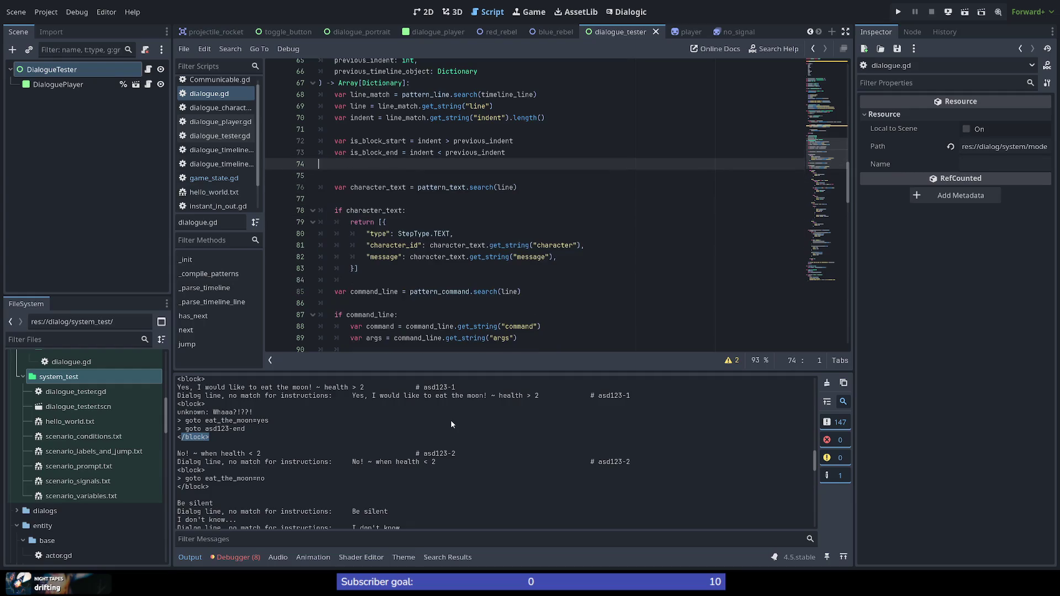
key("BackSpace")
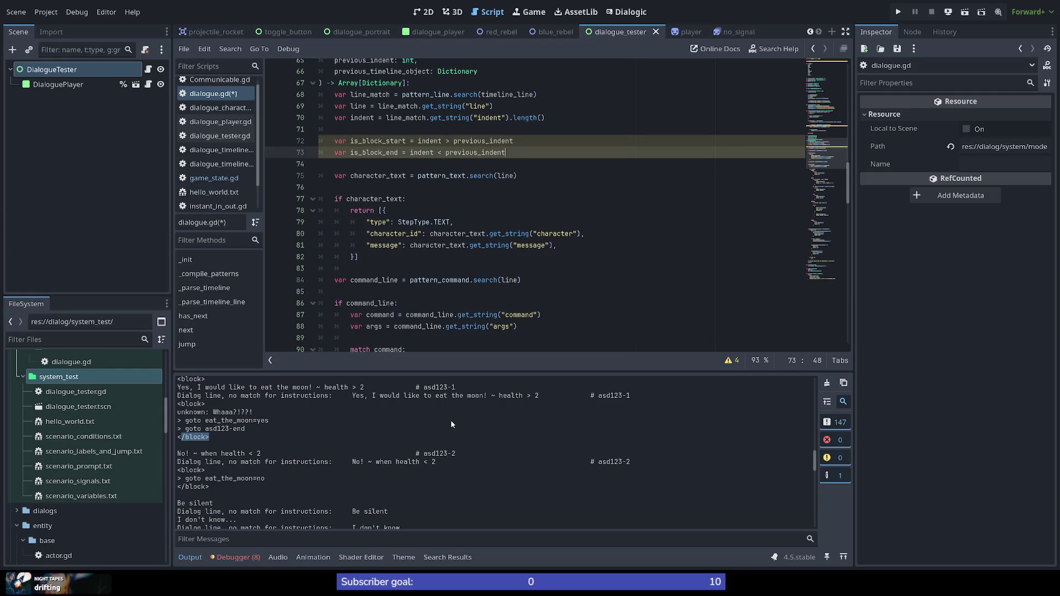
key("ctrl+s")
Mark the "eat the moon" line in the Output log to review it
left_click(498, 245)
scroll(497, 248, "down", 5)
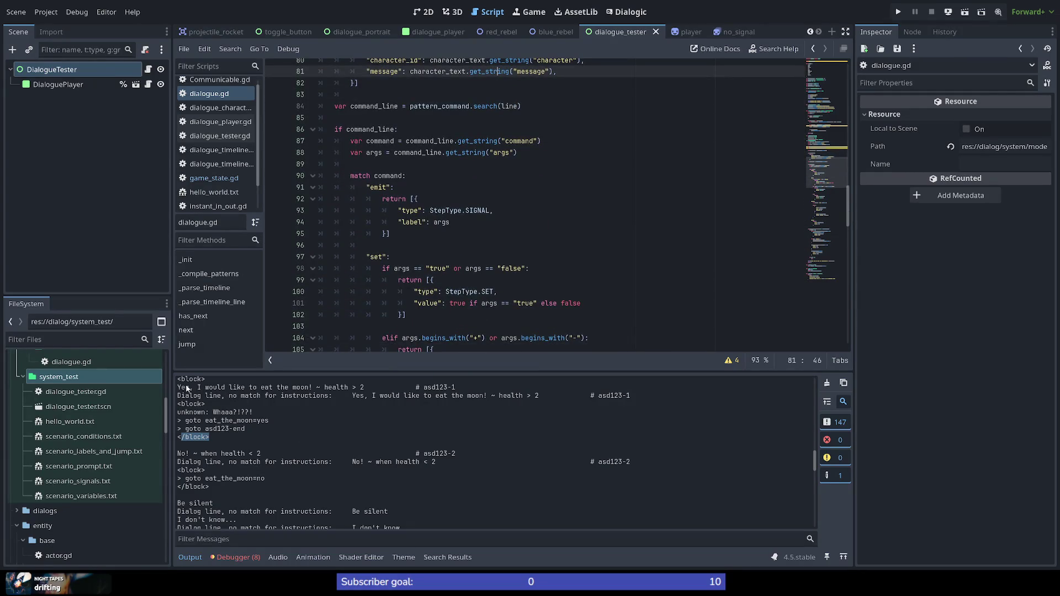
left_click_drag(190, 387, 375, 386)
left_click(375, 387)
scroll(331, 472, "up", 3)
scroll(333, 471, "up", 3)
scroll(332, 471, "up", 1)
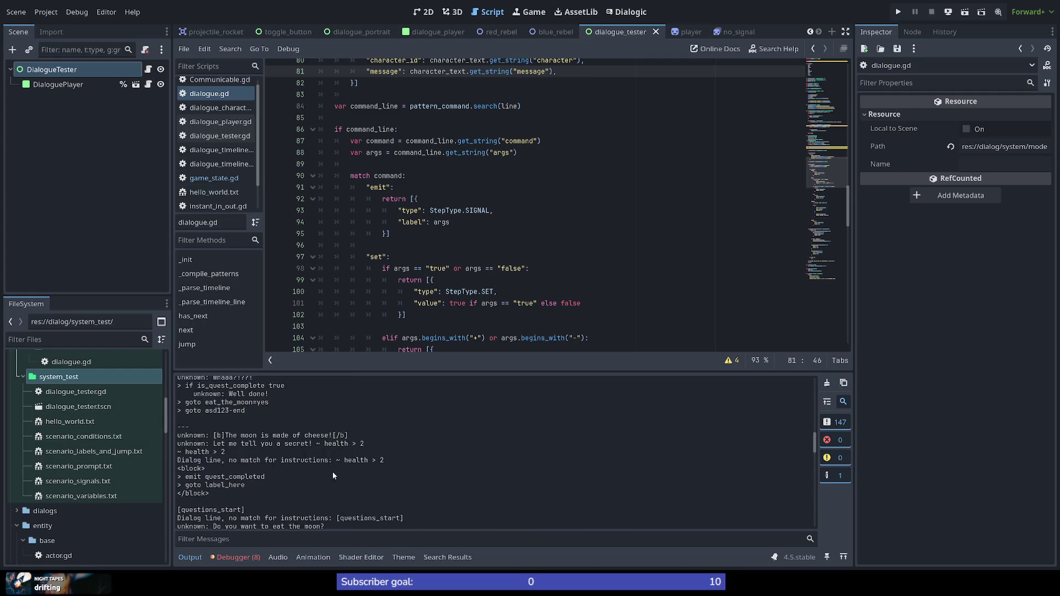
scroll(332, 471, "down", 2)
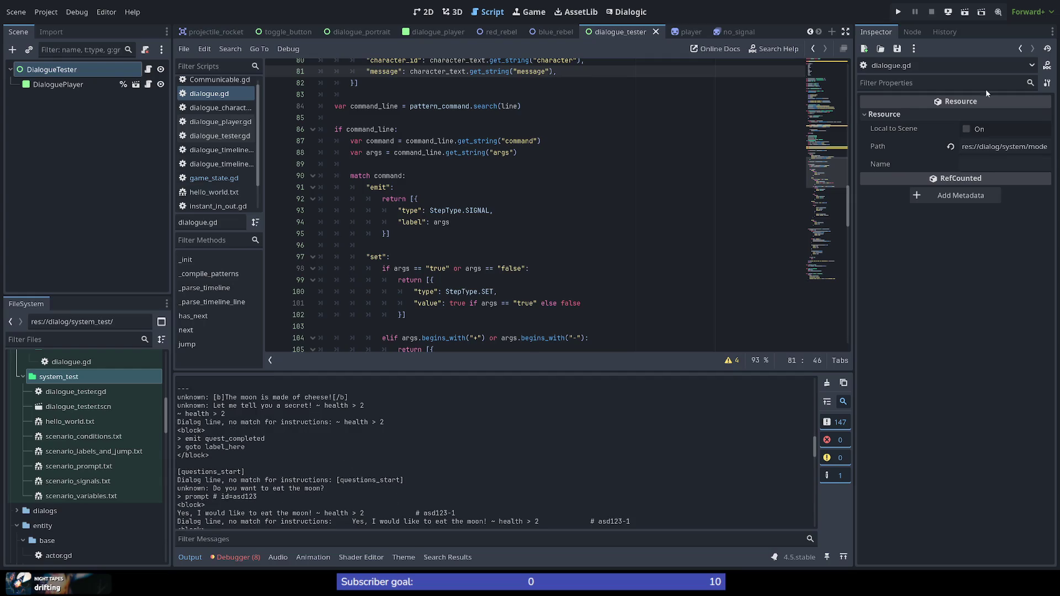
Run the DialogueTester scene and stop it again with F8
left_click(964, 14)
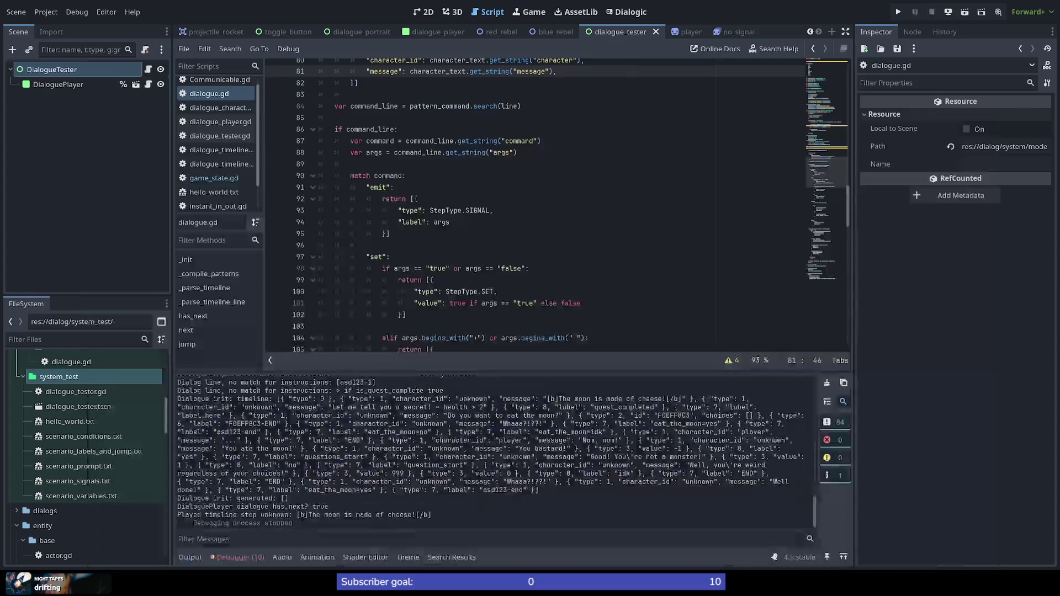
key("F8")
scroll(326, 512, "up", 2)
scroll(332, 488, "up", 1)
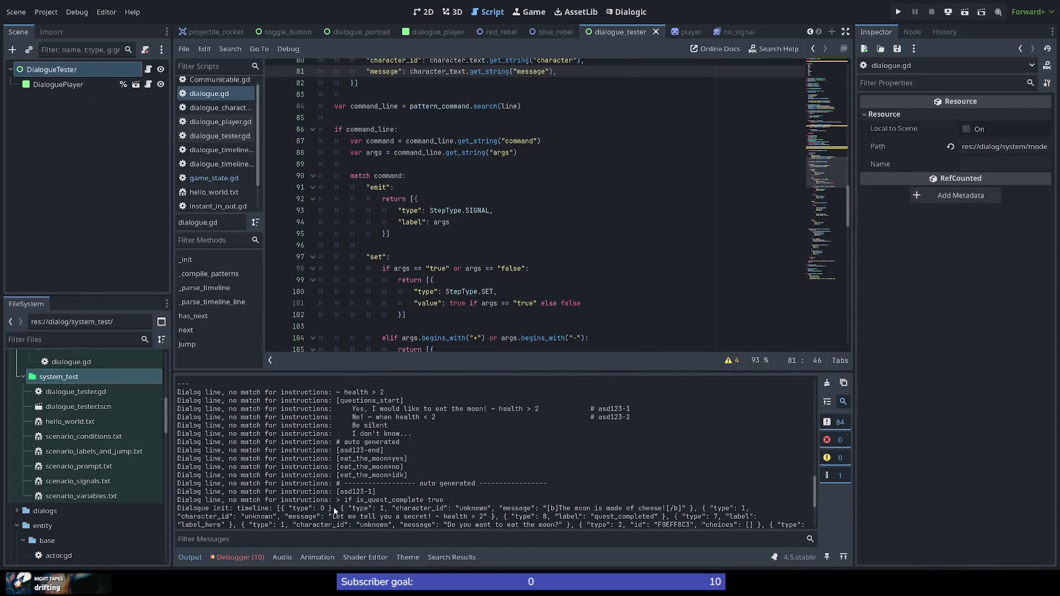
scroll(332, 464, "up", 2)
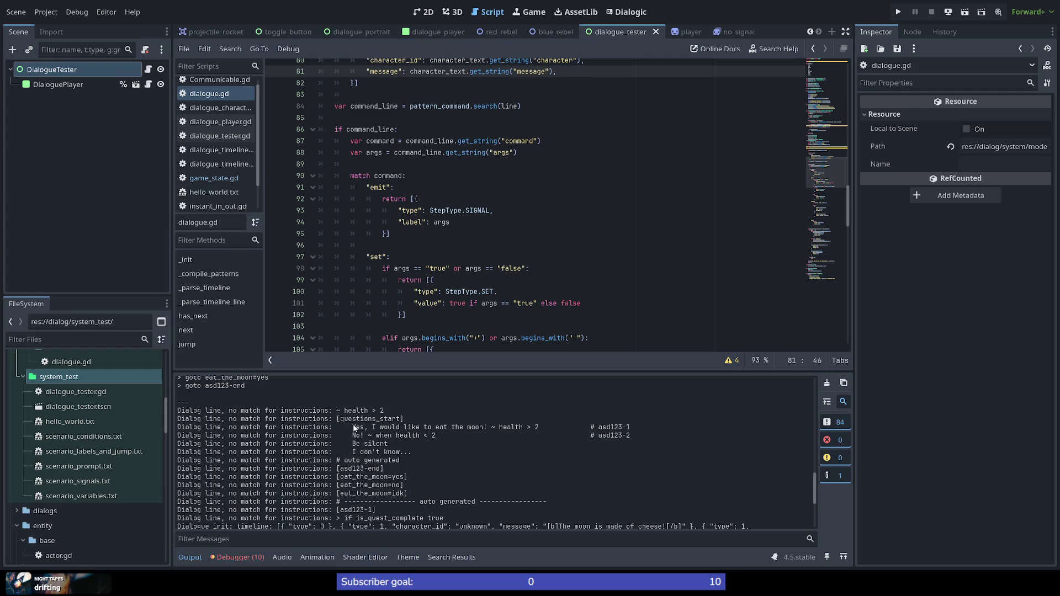
Review the moon-eating prompt and "no match for instructions" lines in the log
left_click_drag(354, 428, 488, 428)
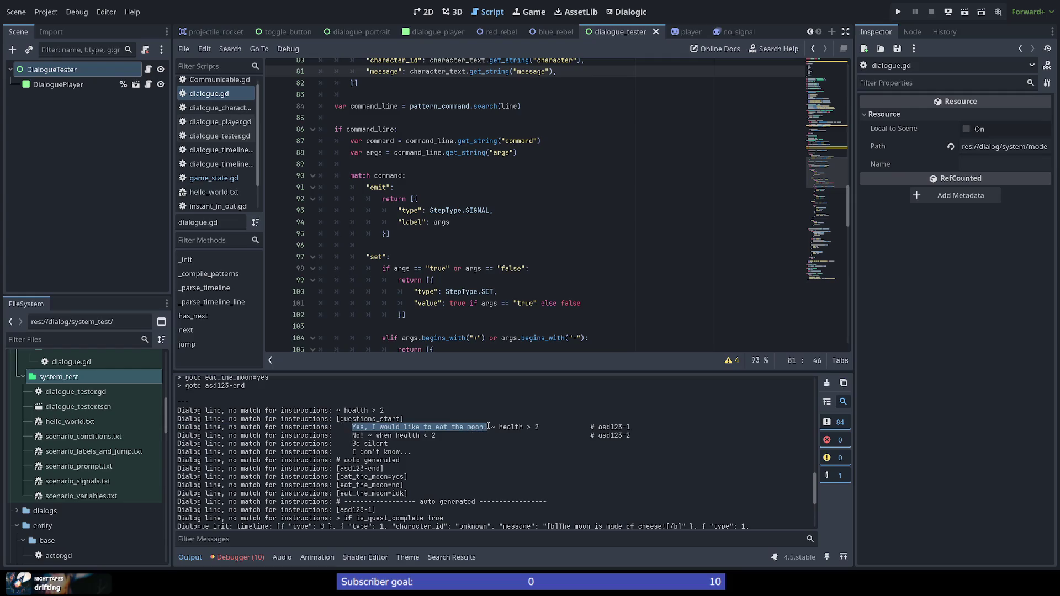
left_click(484, 447)
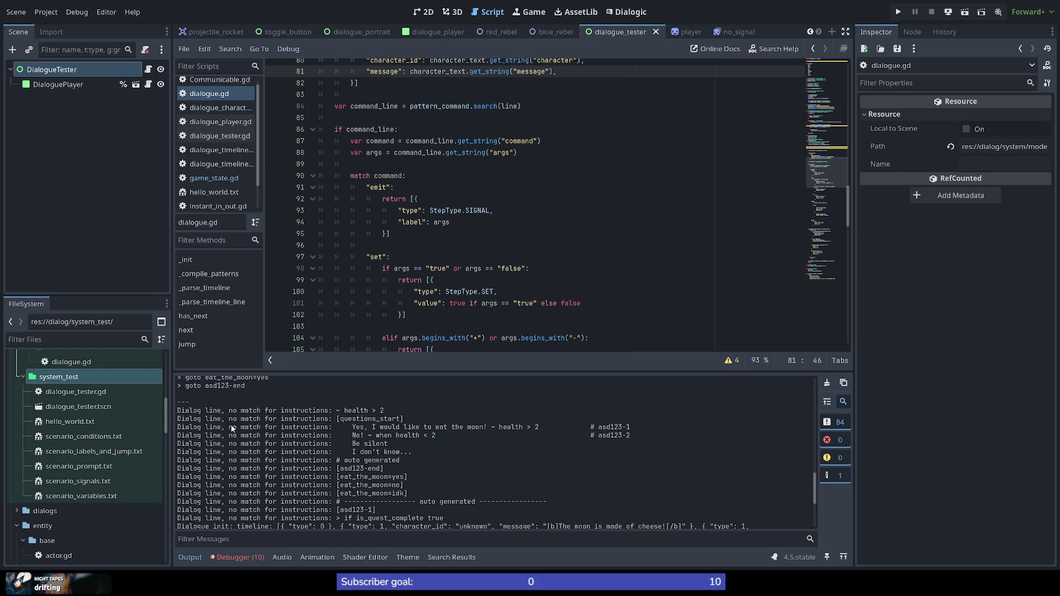
left_click_drag(226, 427, 326, 431)
left_click(326, 451)
scroll(809, 134, "down", 4)
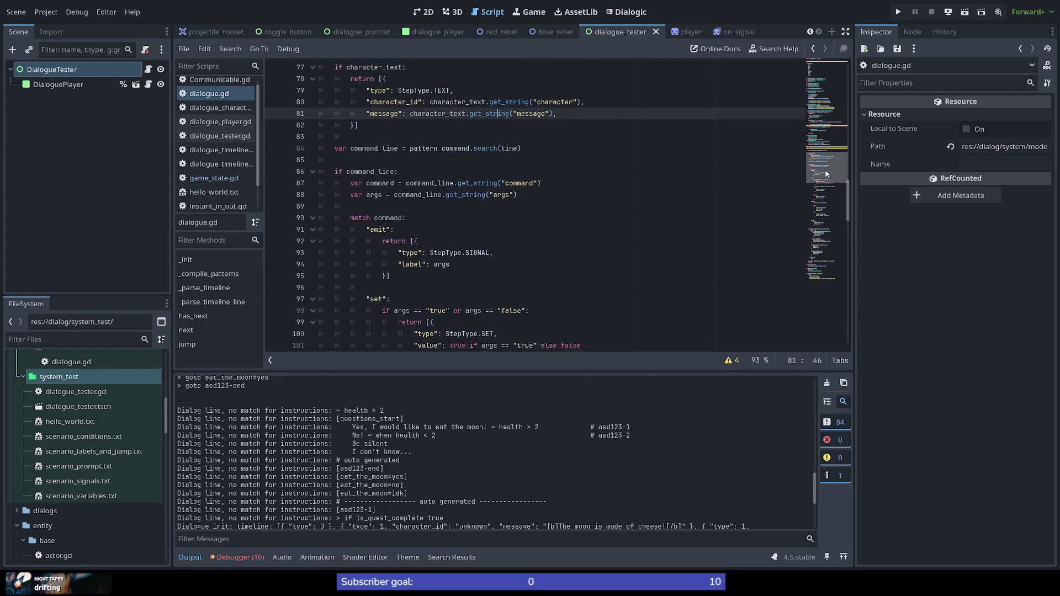
scroll(553, 433, "down", 2)
scroll(553, 432, "down", 2)
scroll(553, 434, "down", 2)
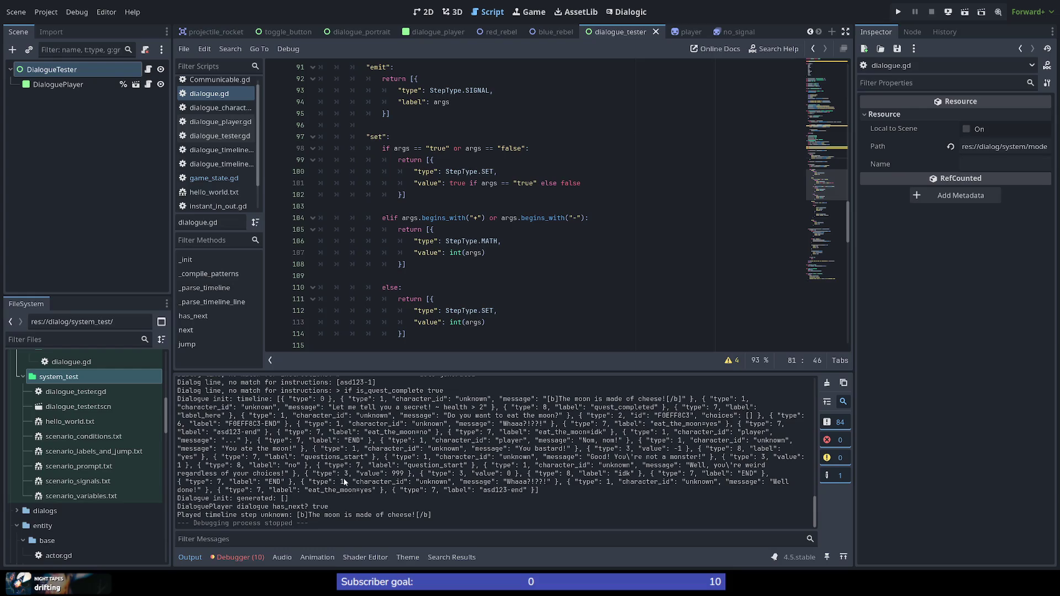
scroll(490, 235, "up", 4)
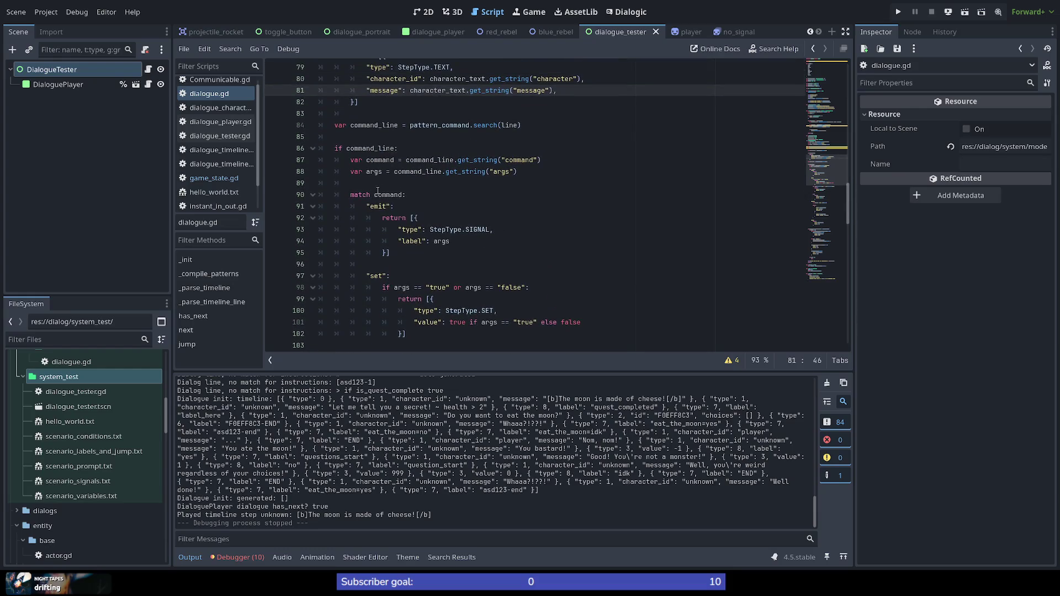
double_click(380, 148)
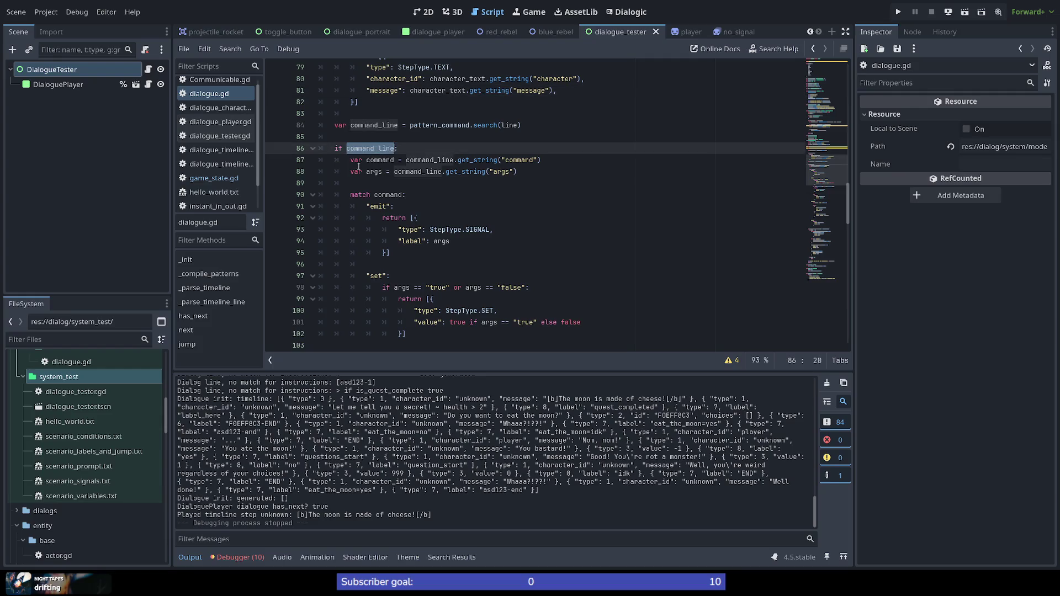
scroll(355, 201, "up", 1)
scroll(354, 201, "down", 4)
scroll(344, 204, "down", 3)
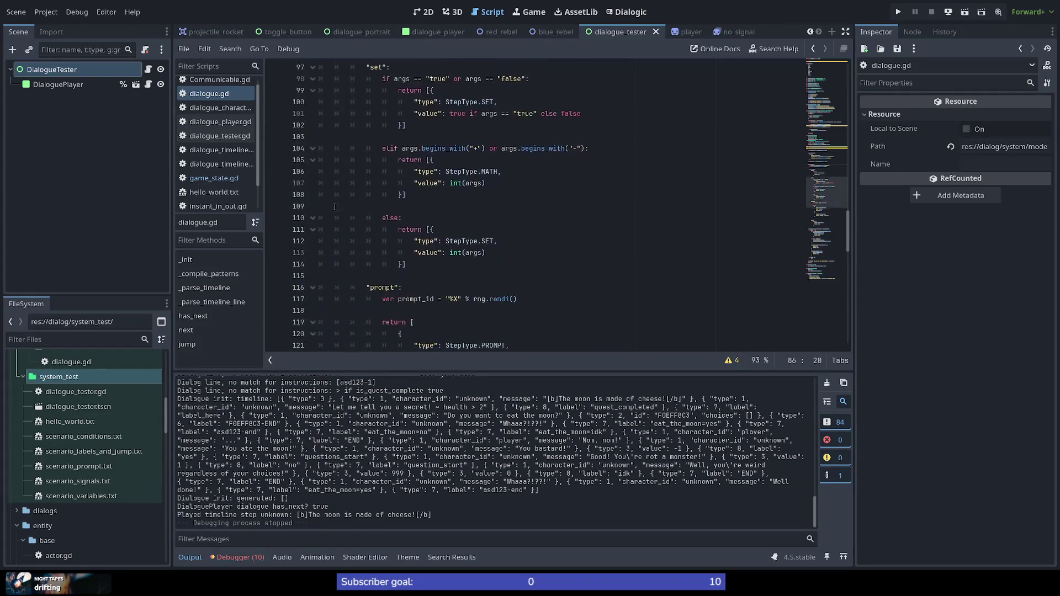
scroll(334, 207, "down", 6)
scroll(335, 207, "down", 3)
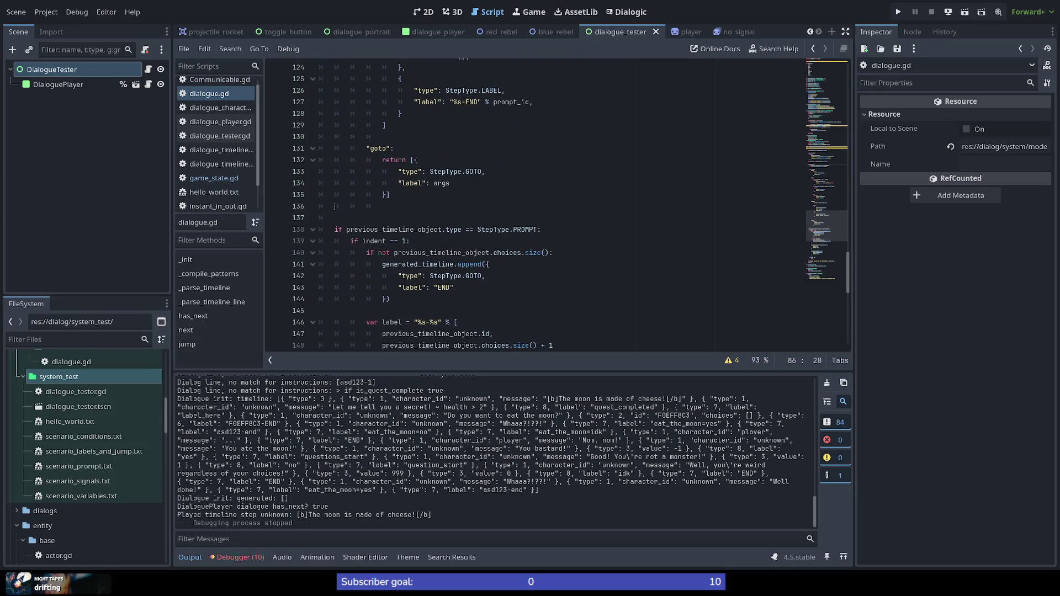
scroll(335, 206, "up", 6)
scroll(335, 206, "up", 3)
scroll(334, 206, "up", 1)
scroll(335, 206, "down", 8)
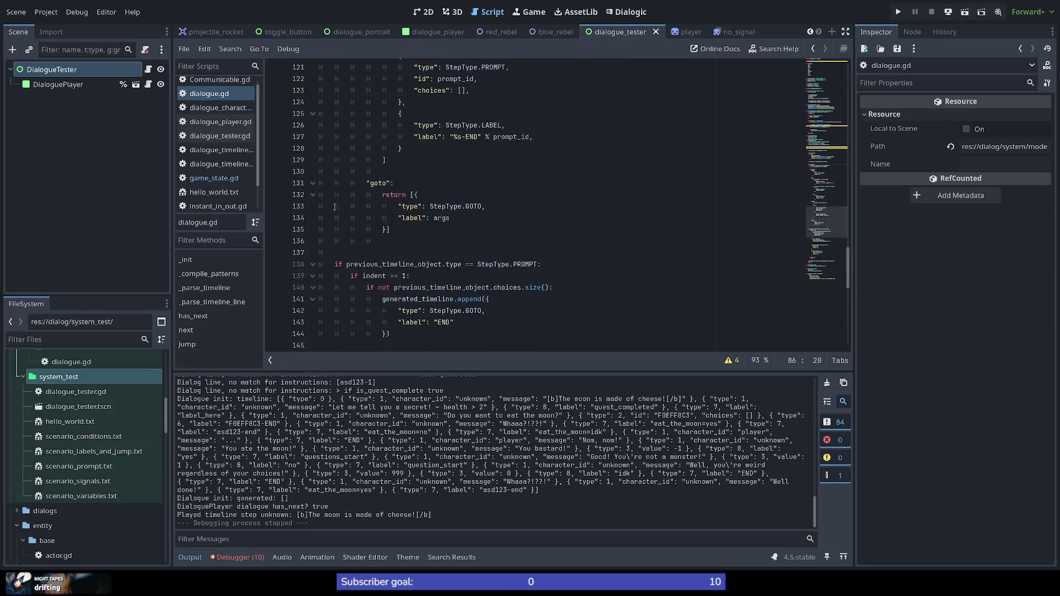
scroll(335, 206, "down", 2)
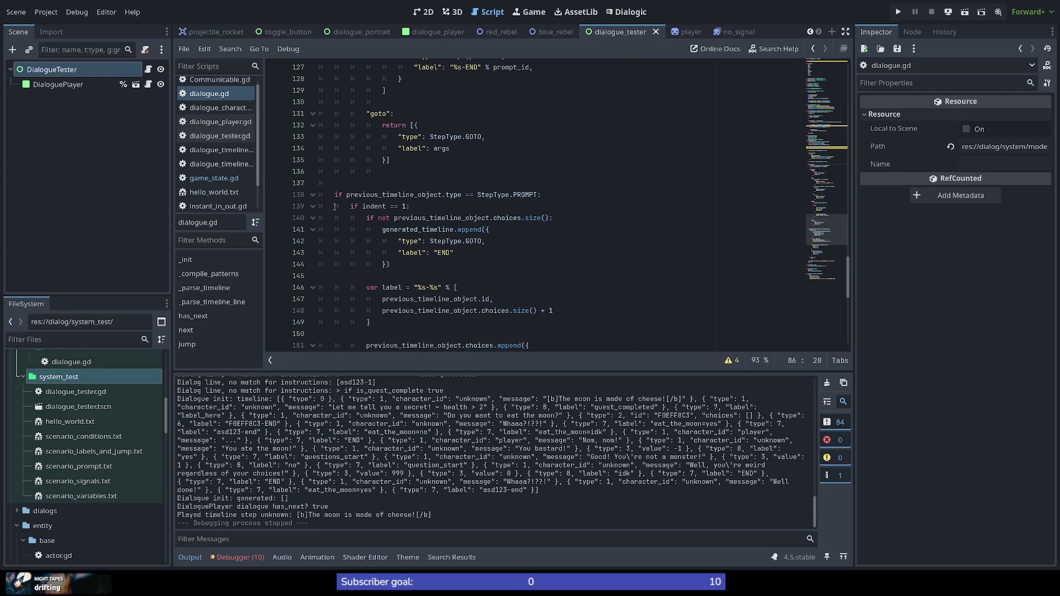
scroll(335, 206, "down", 1)
scroll(334, 206, "down", 1)
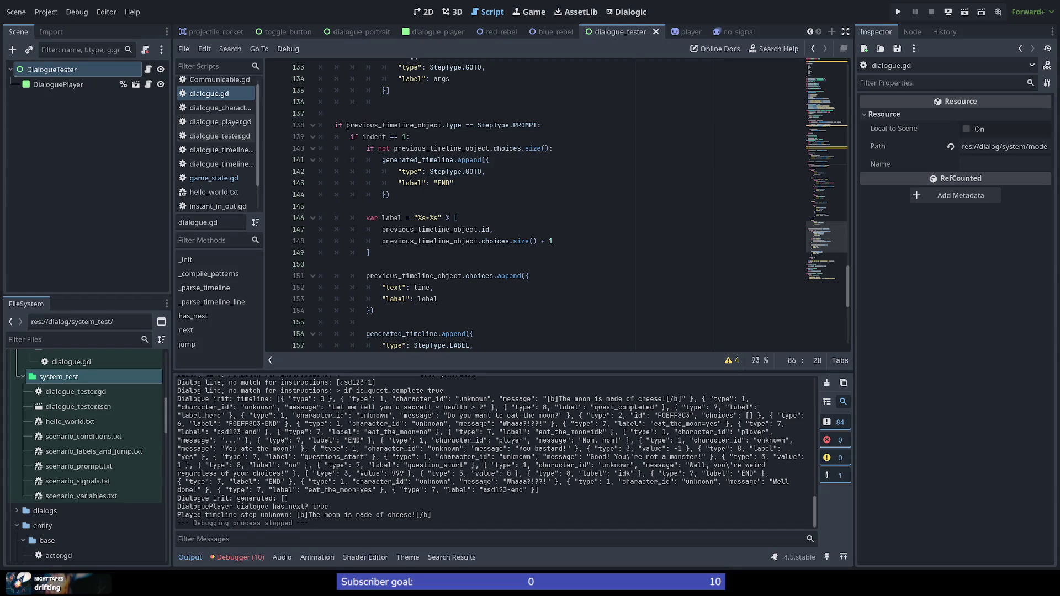
left_click_drag(346, 124, 540, 124)
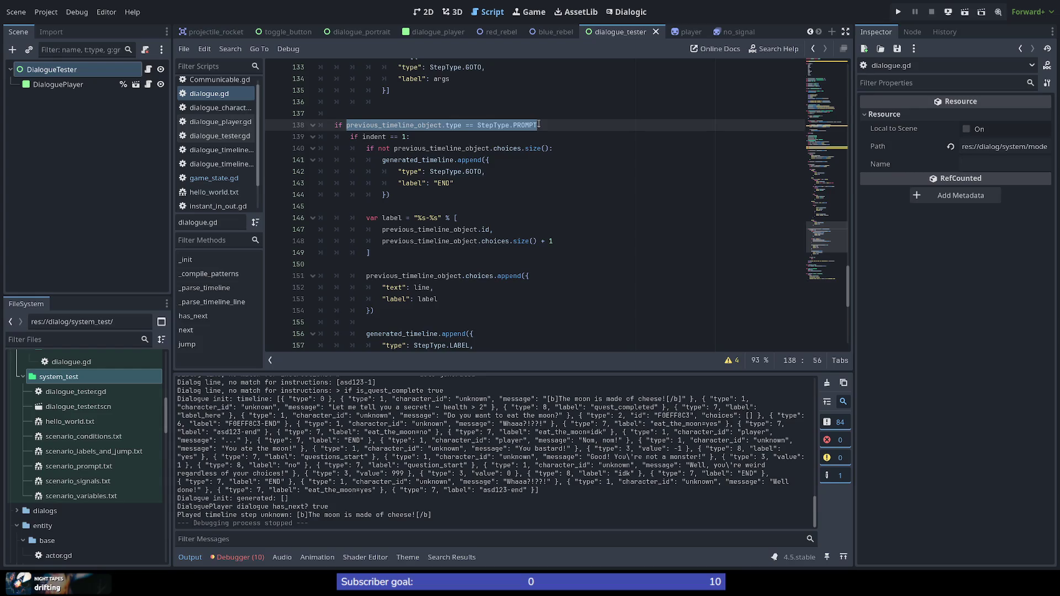
double_click(418, 125)
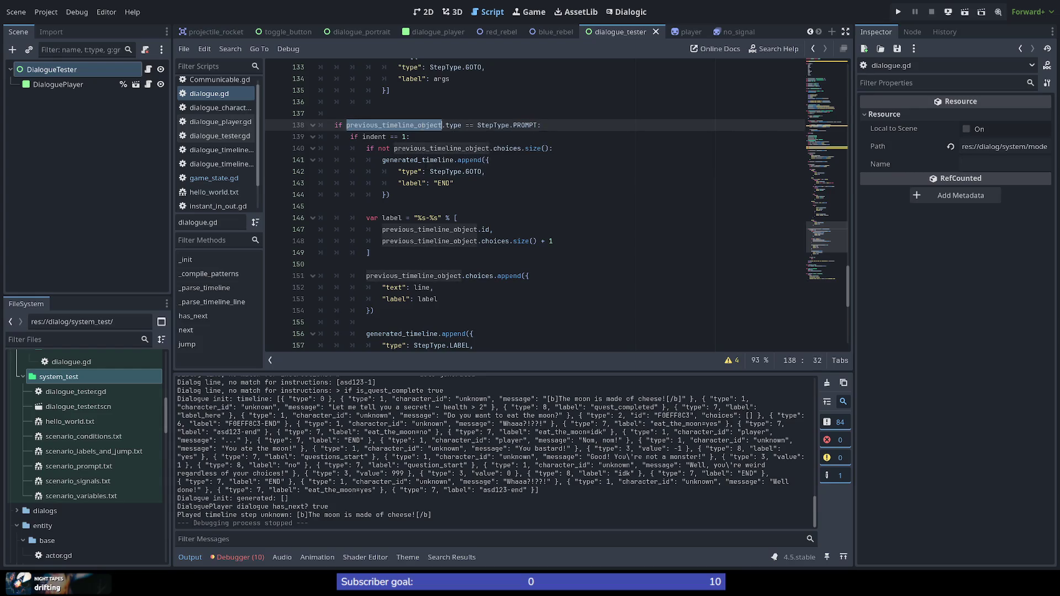
double_click(507, 125)
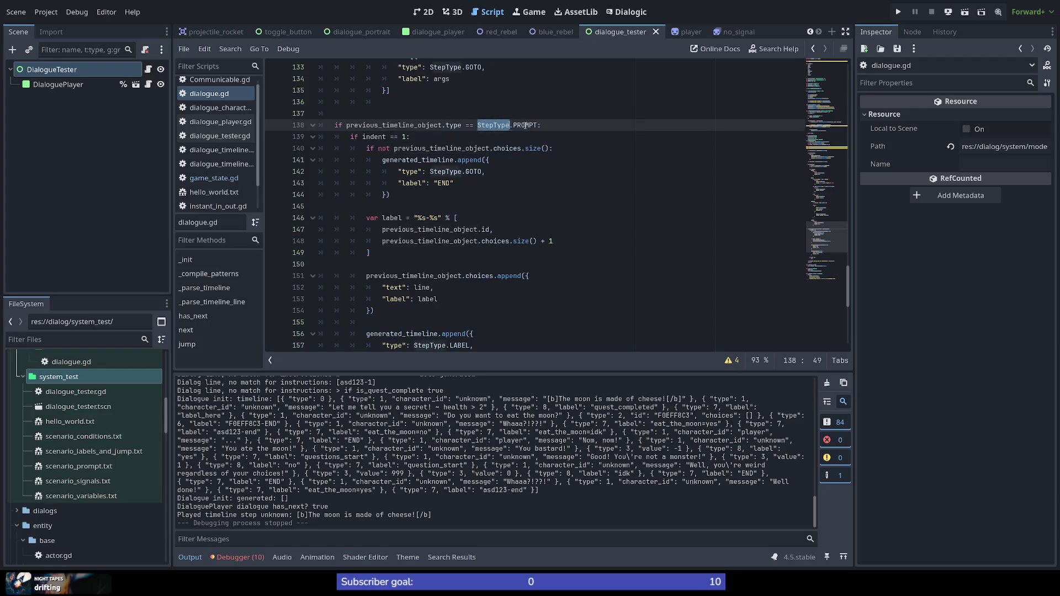
left_click_drag(507, 125, 539, 126)
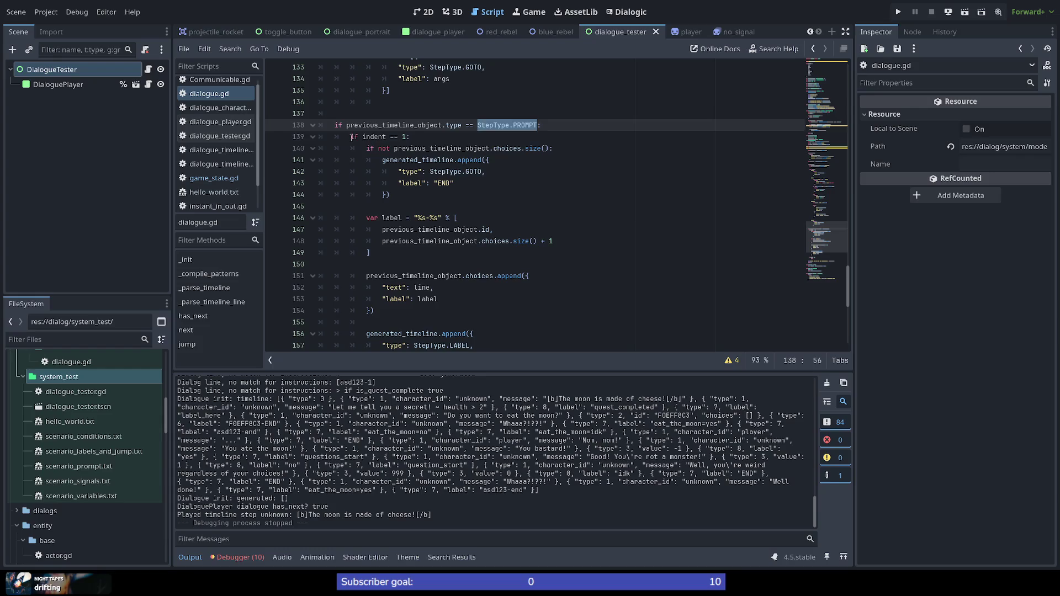
left_click_drag(350, 136, 415, 137)
left_click(415, 135)
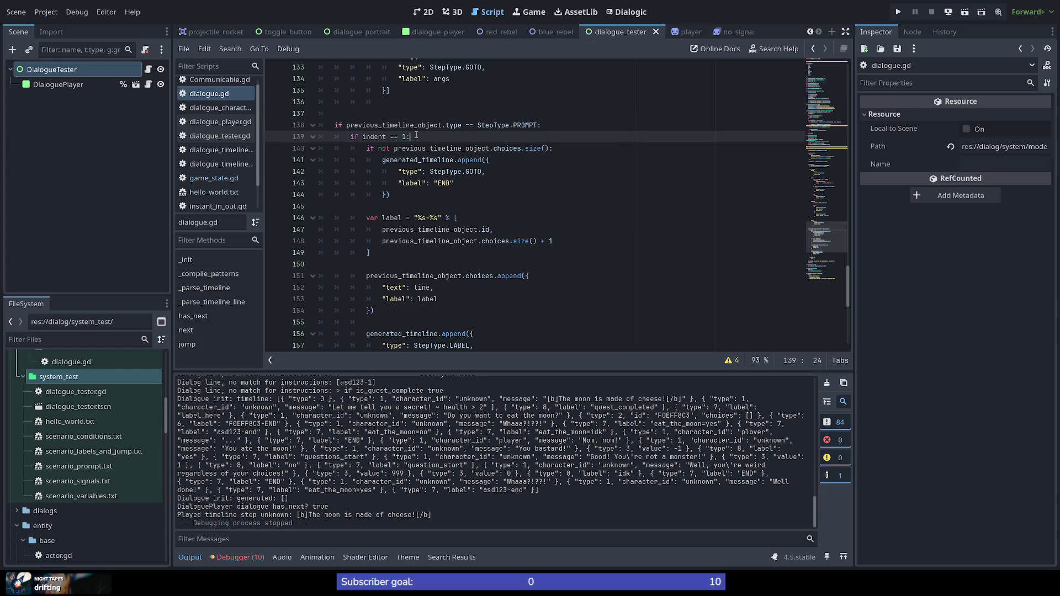
scroll(388, 136, "down", 1)
double_click(373, 101)
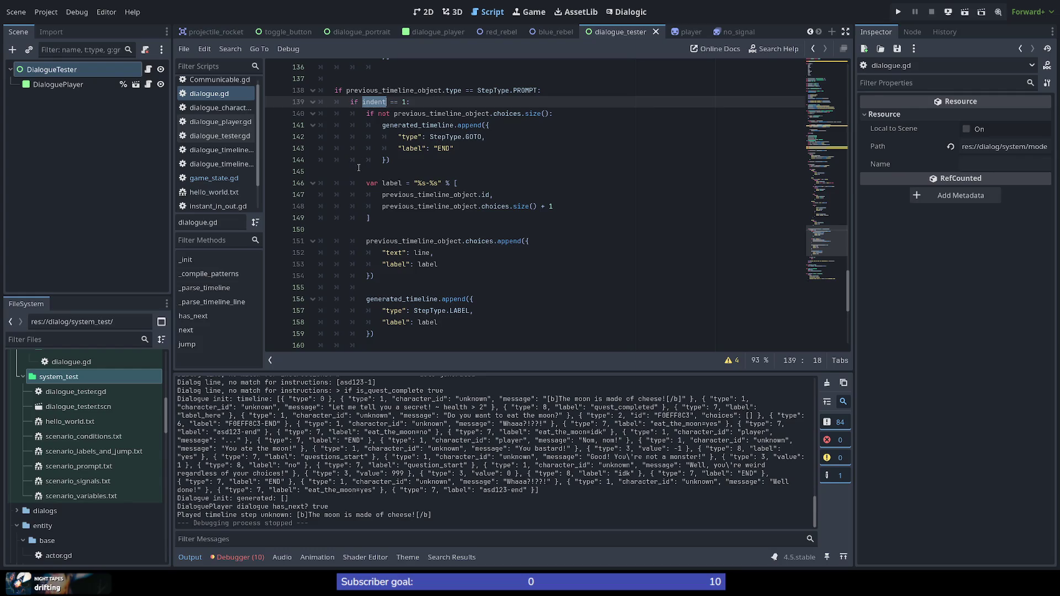
scroll(356, 169, "down", 1)
scroll(356, 169, "up", 1)
double_click(391, 241)
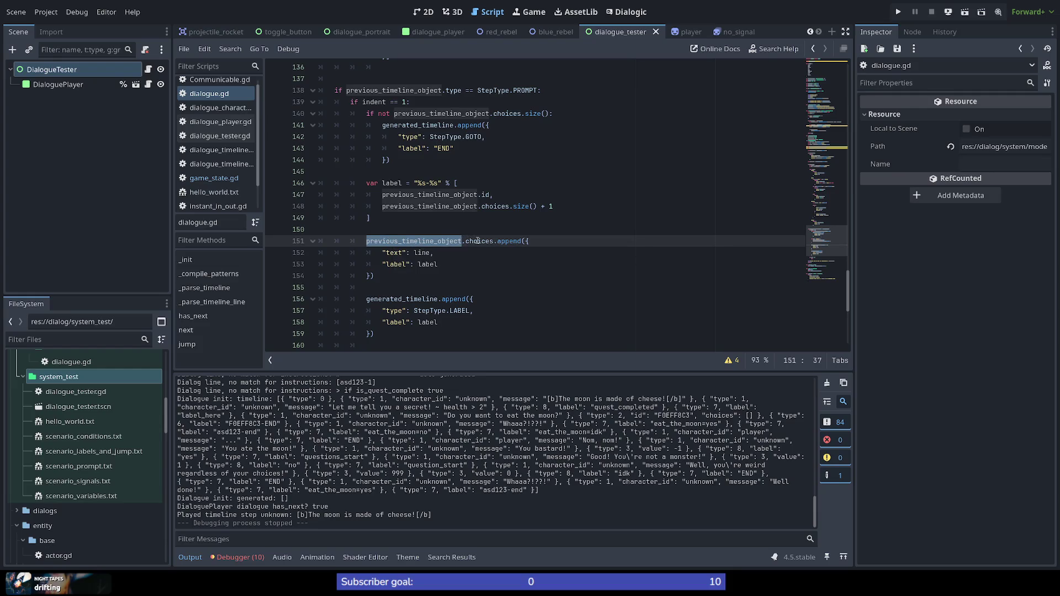
key("ctrl+Right")
key("ctrl+Right")
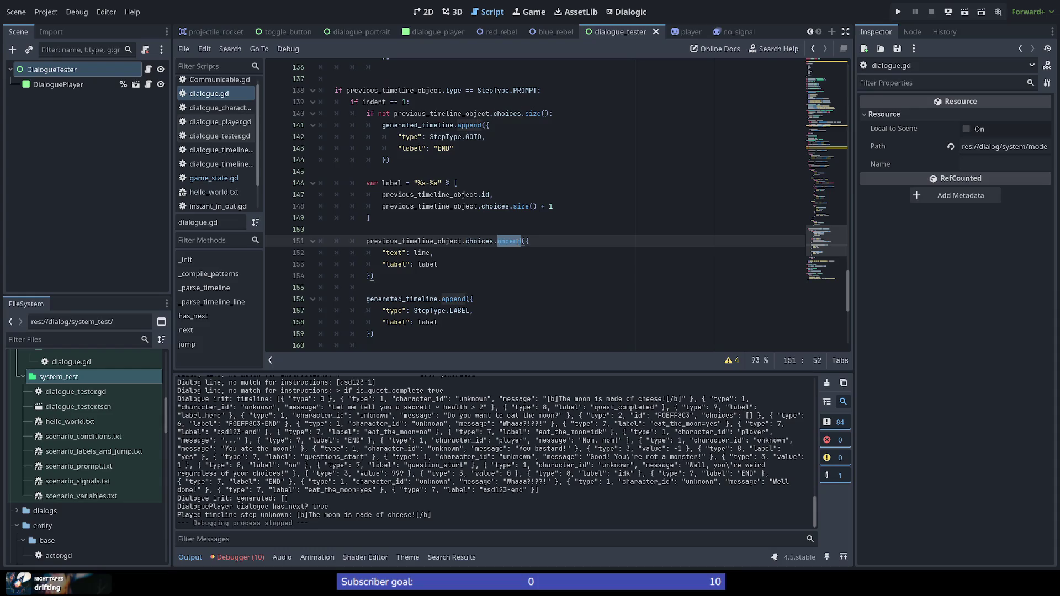
scroll(487, 245, "down", 3)
scroll(390, 269, "up", 1)
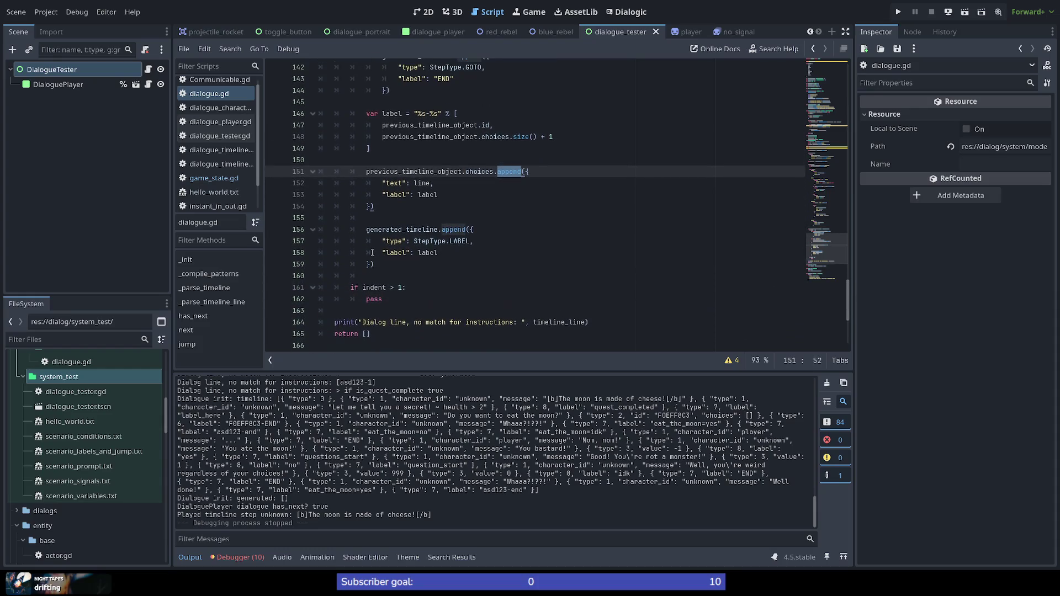
scroll(390, 270, "up", 1)
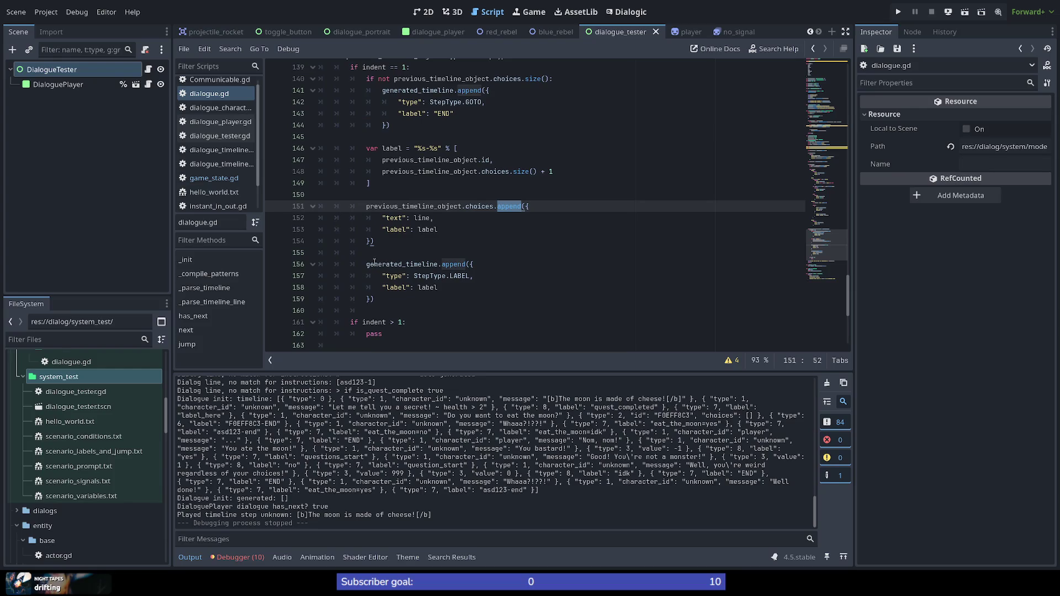
left_click(388, 299)
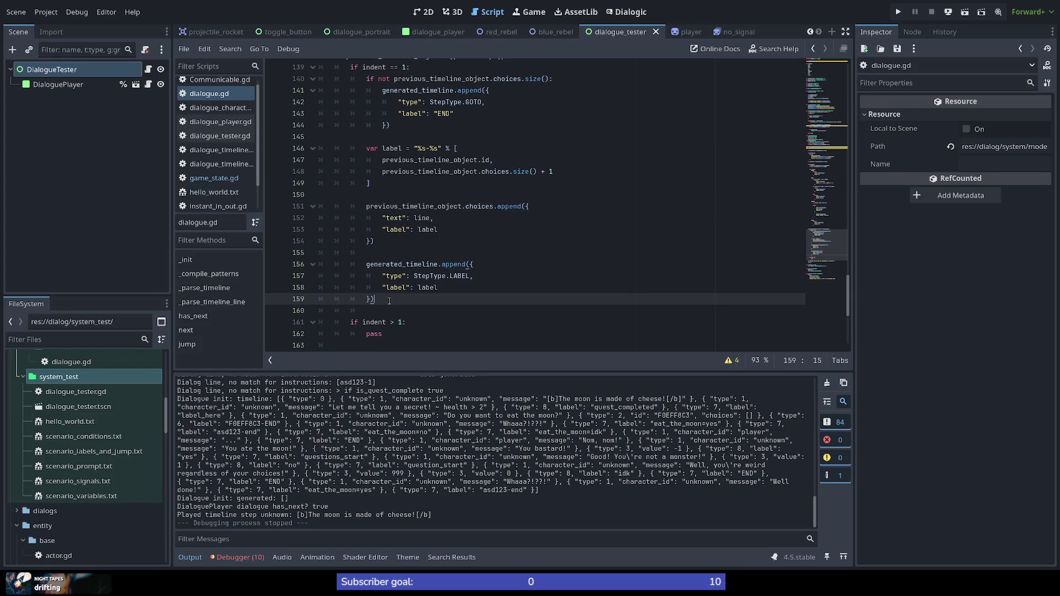
scroll(385, 303, "down", 2)
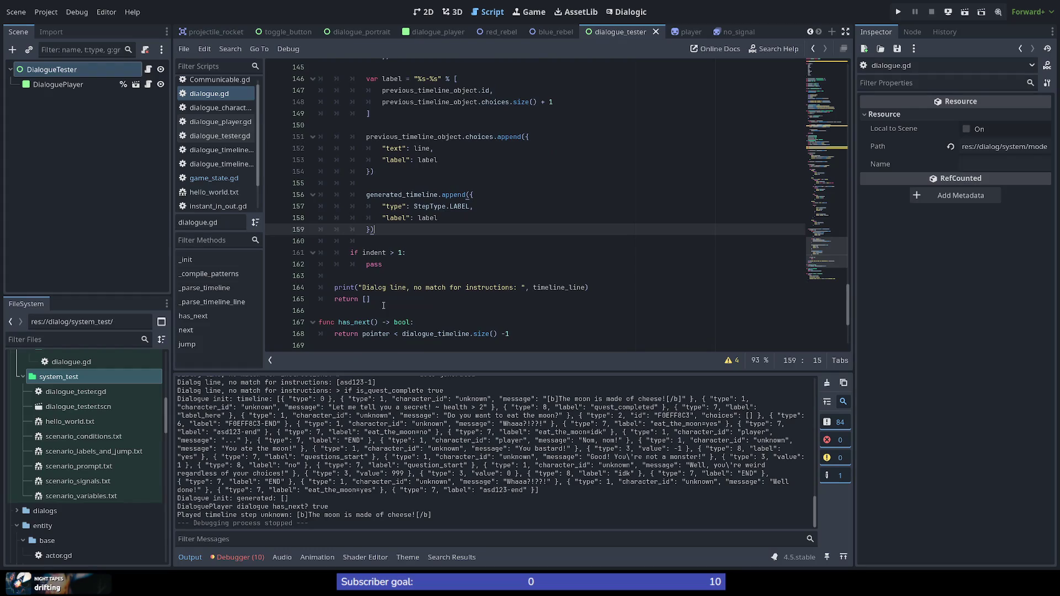
scroll(382, 306, "up", 2)
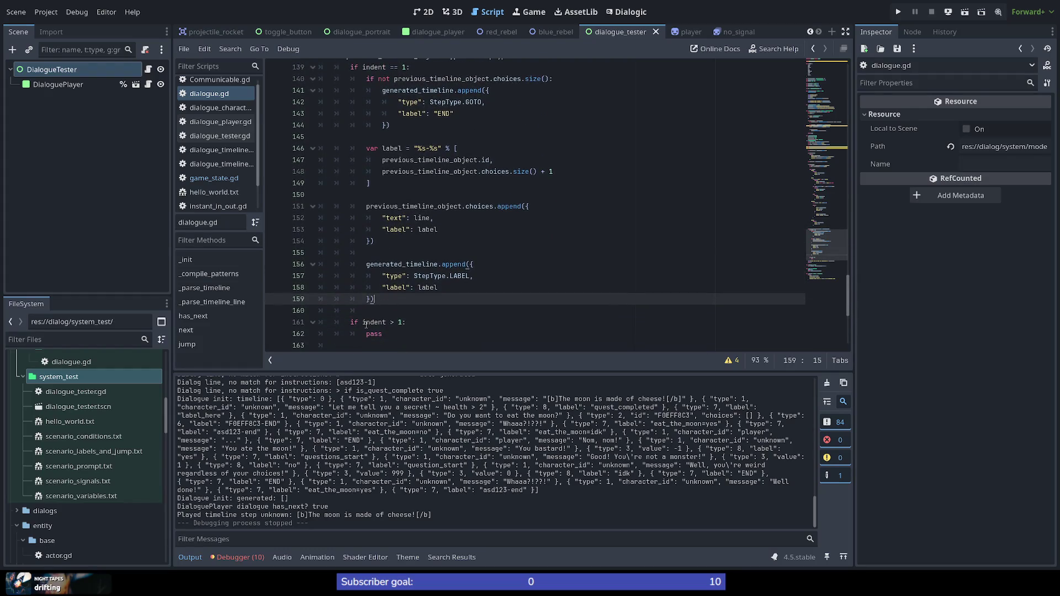
Add return [] after the label step is appended and save dialogue.gd
key("Return")
key("Return")
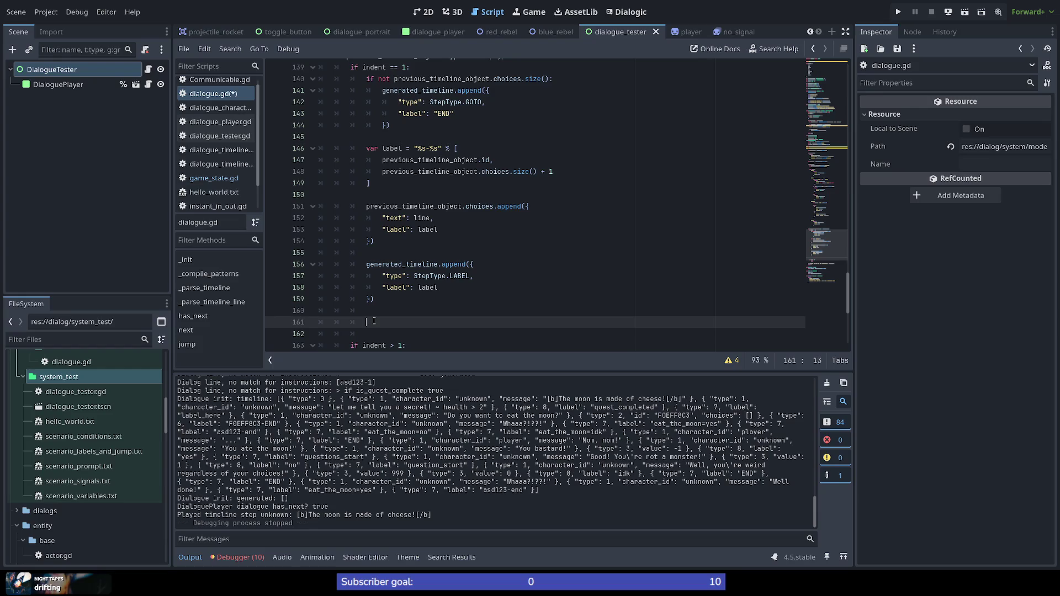
type("return []")
key("ctrl+s")
scroll(405, 310, "down", 1)
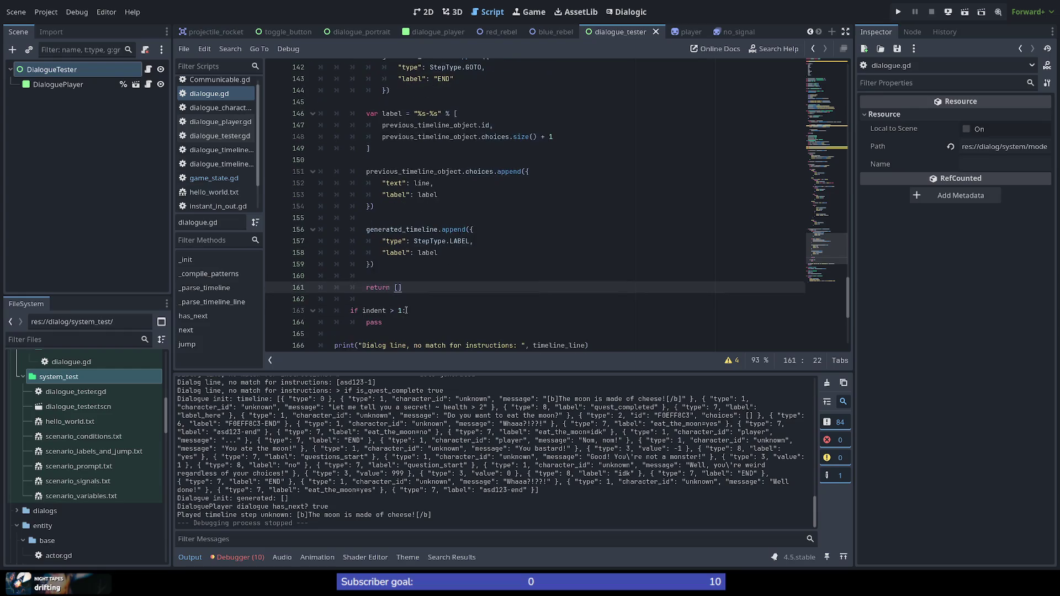
scroll(402, 310, "up", 2)
scroll(393, 312, "down", 1)
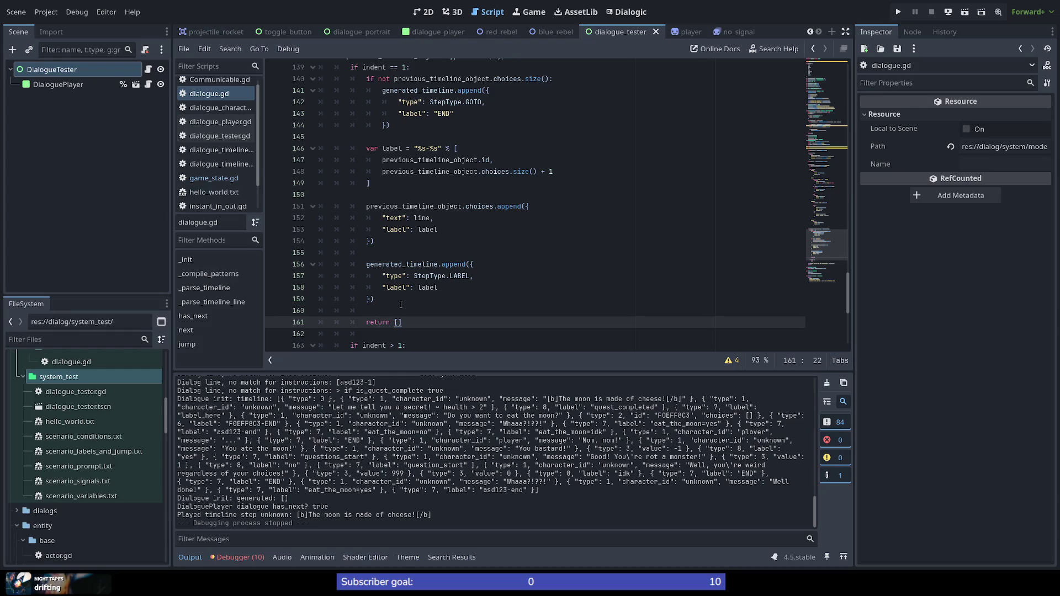
Review previous_timeline_object, choices and generated_timeline, then rerun the test with F6
double_click(405, 205)
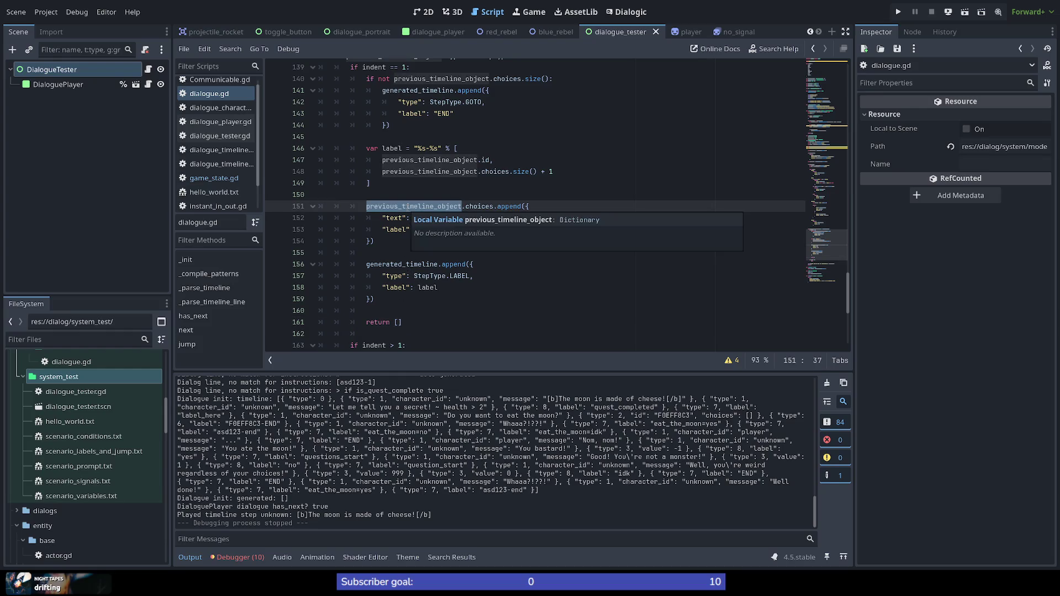
double_click(474, 205)
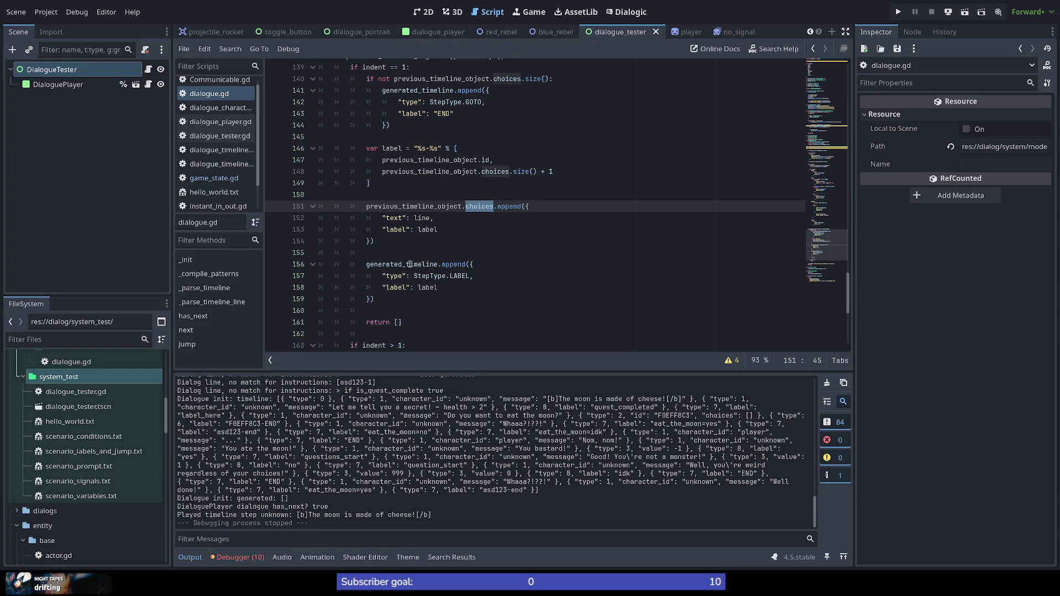
double_click(431, 263)
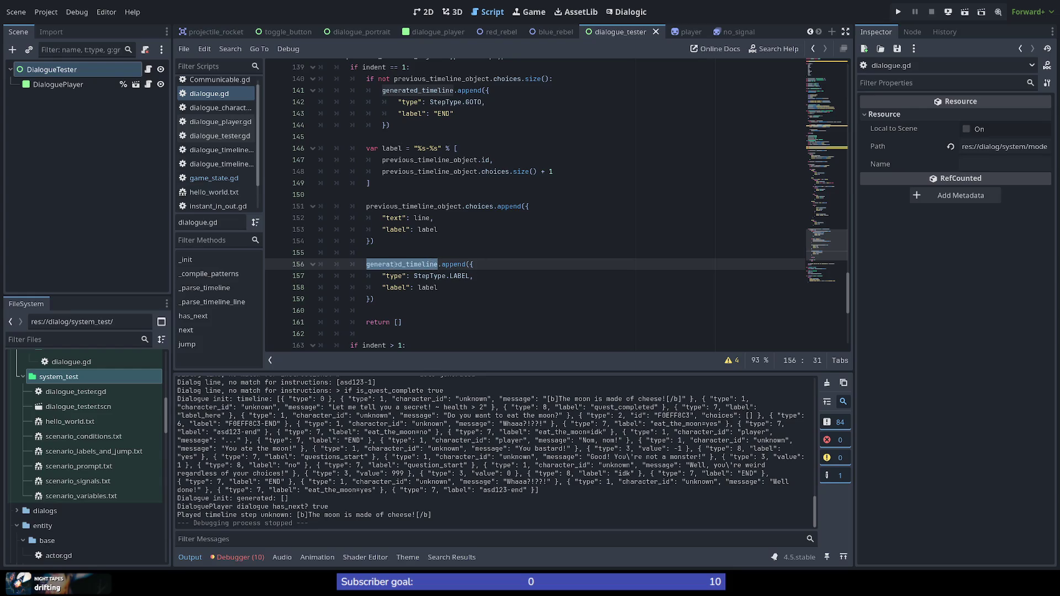
scroll(362, 273, "down", 3)
scroll(363, 272, "up", 1)
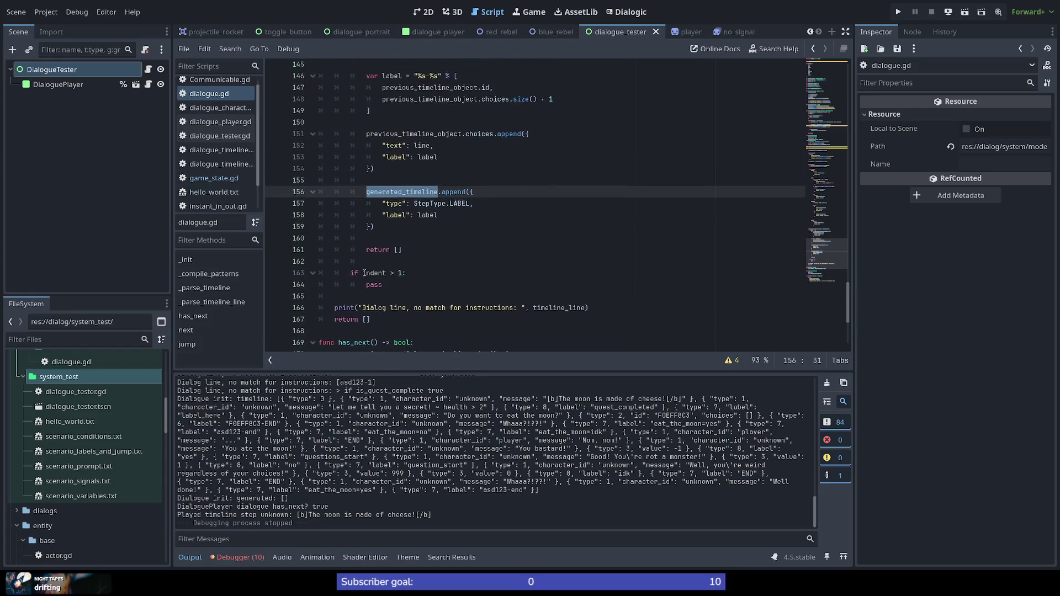
scroll(363, 272, "up", 2)
scroll(381, 294, "down", 2)
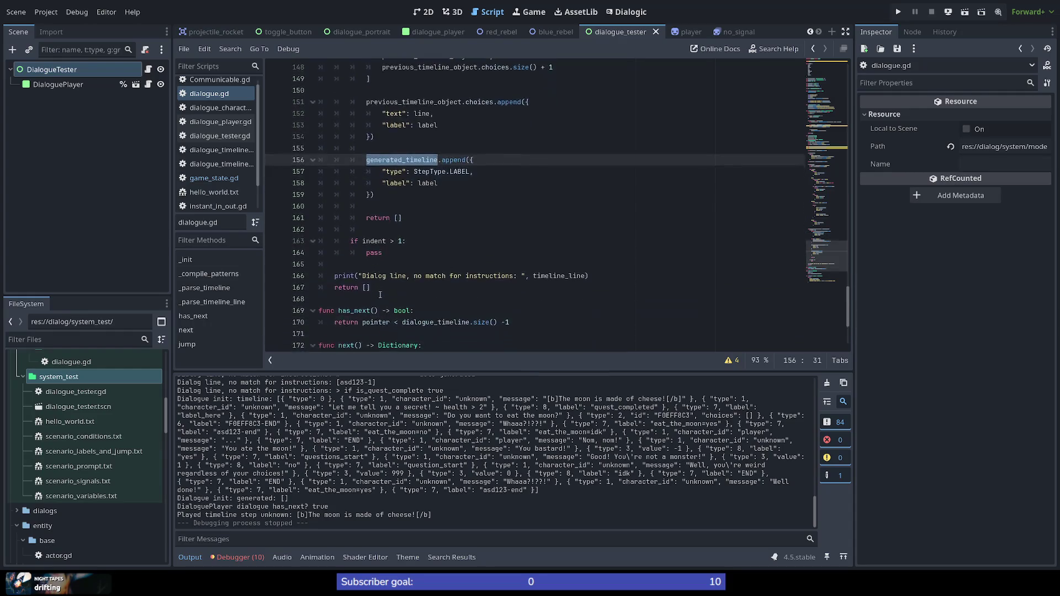
scroll(460, 284, "up", 1)
left_click(461, 283)
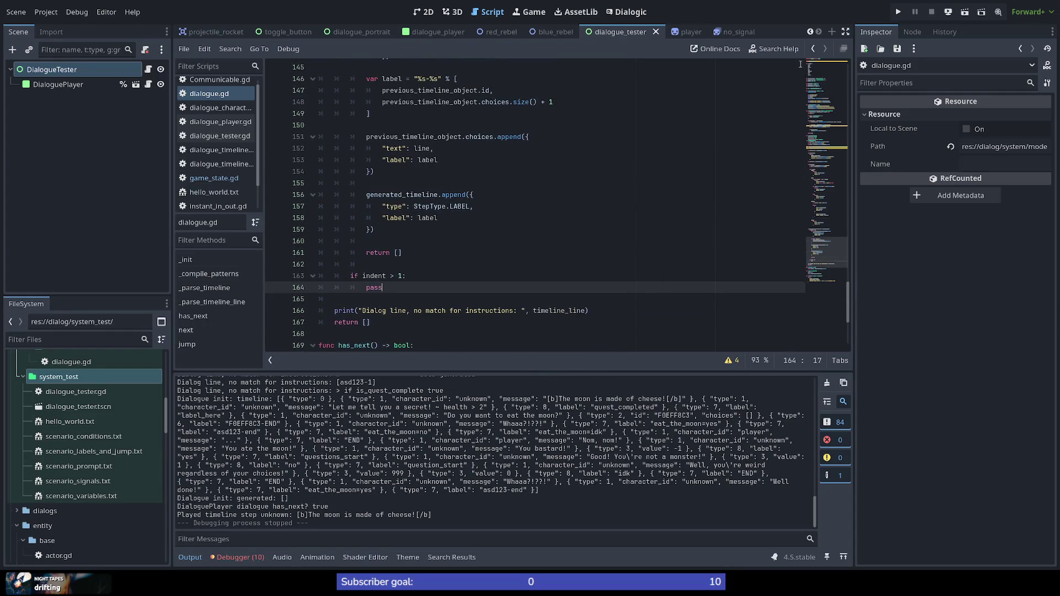
key("F6")
type("breakpoint")
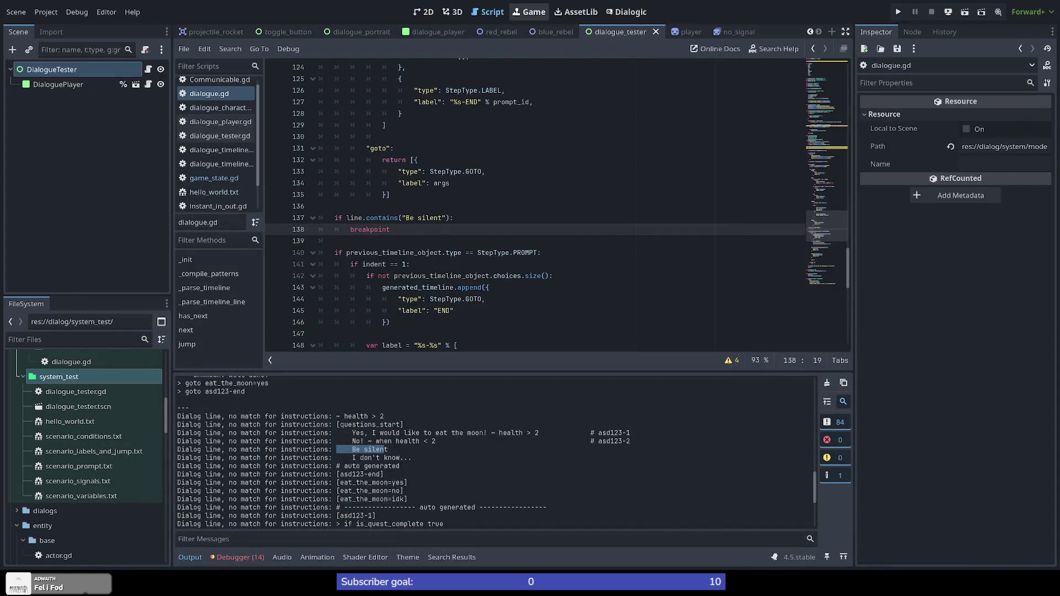
Switch to the Game workspace from the top bar
left_click(534, 12)
Check Embed Game on Next Play in the embedding options, then run the dialogue tester scene
left_click(480, 49)
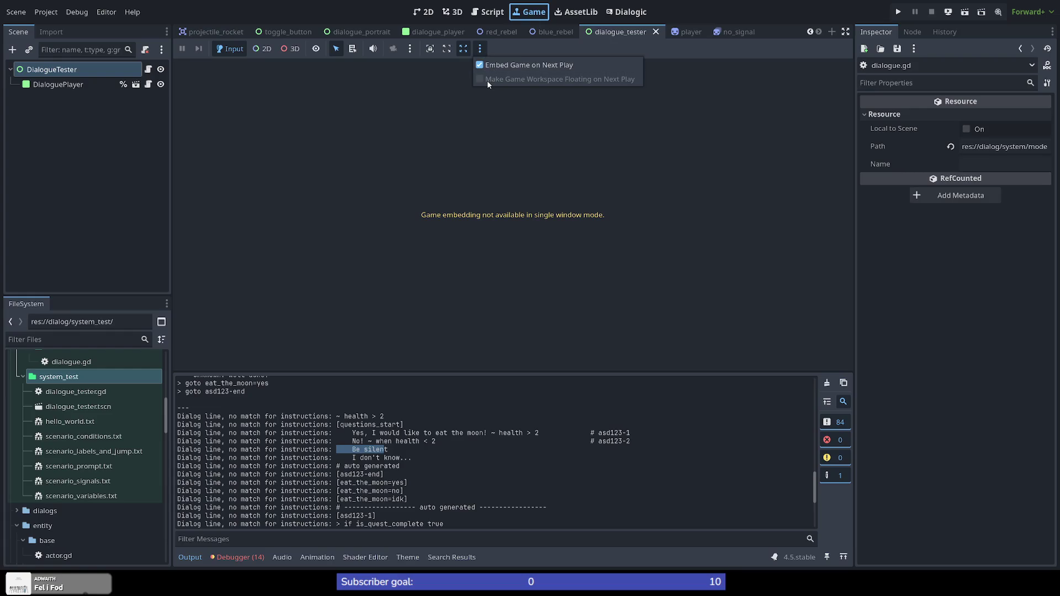
left_click(479, 50)
left_click(470, 67)
left_click(479, 49)
left_click(474, 72)
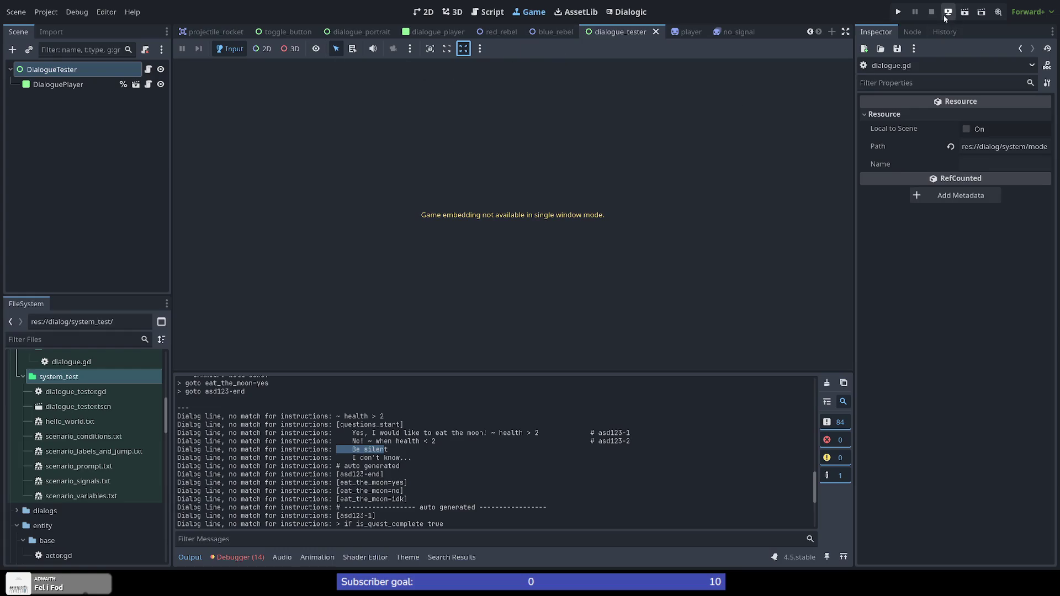
left_click(964, 11)
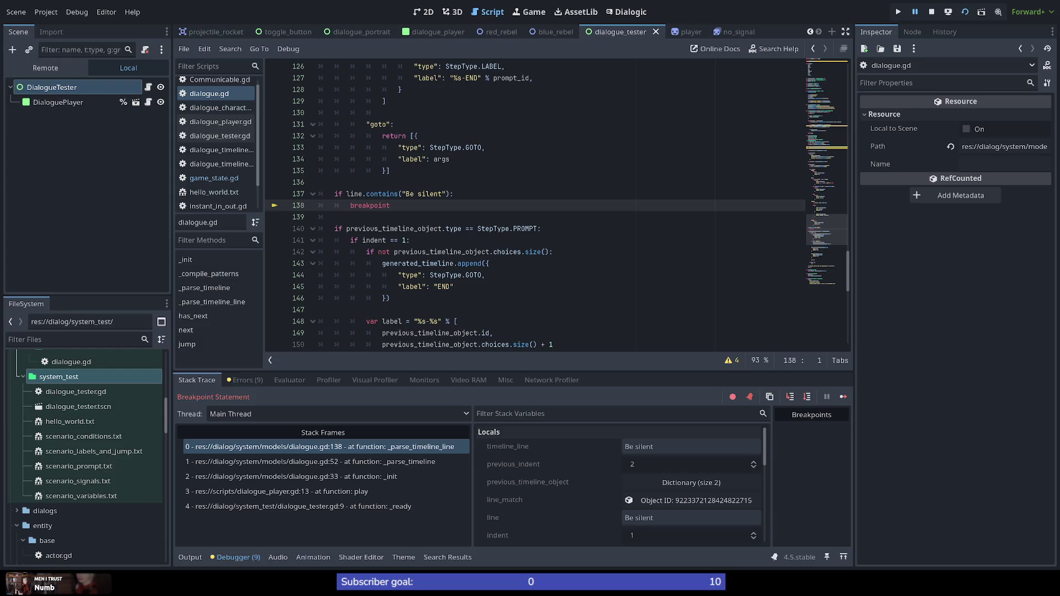
key("F12")
left_click(409, 223)
left_click(455, 204)
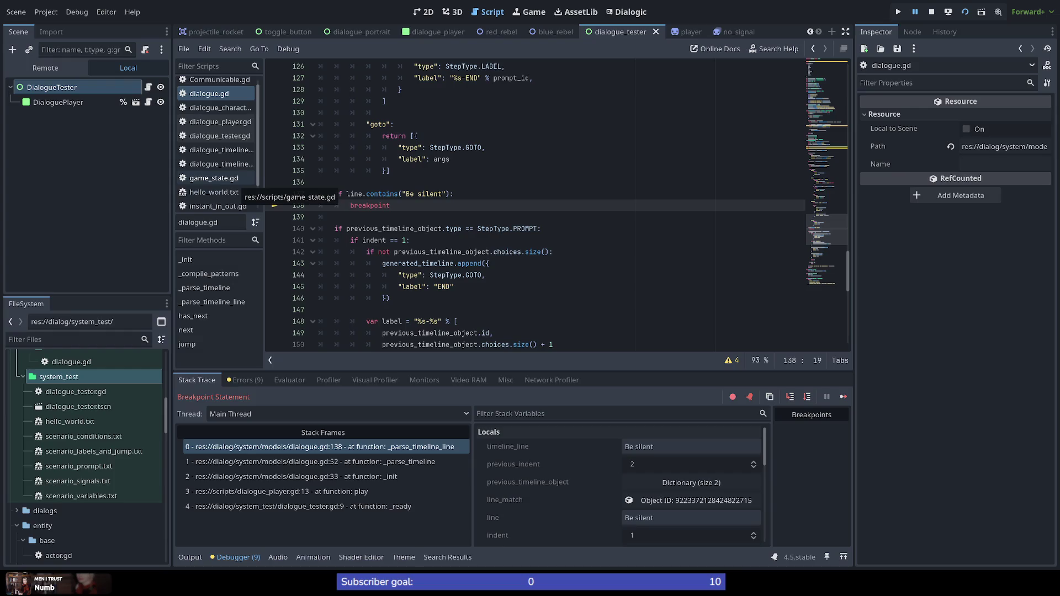
key("Down")
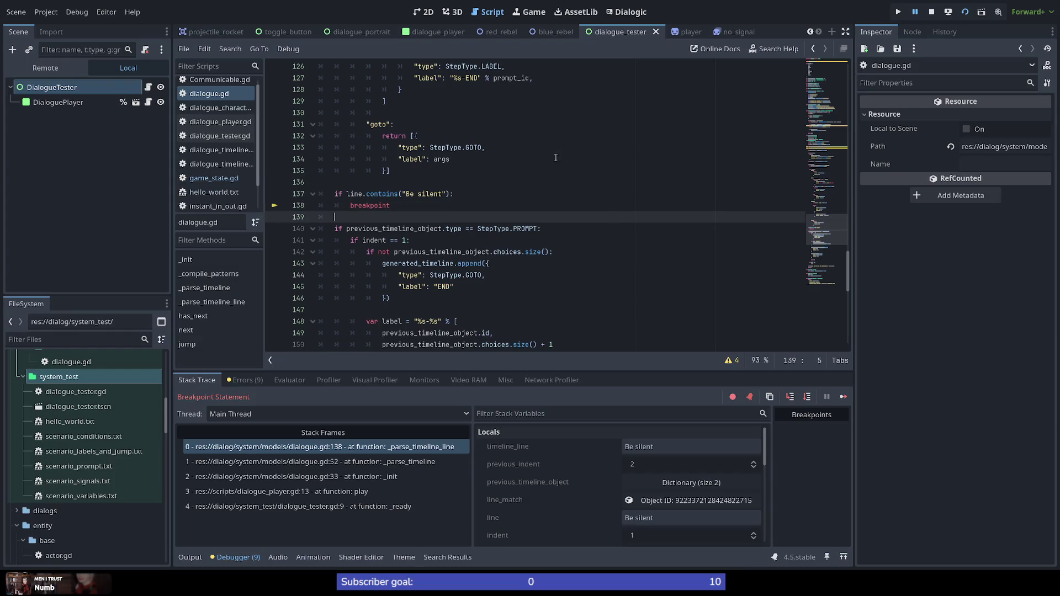
key("Up")
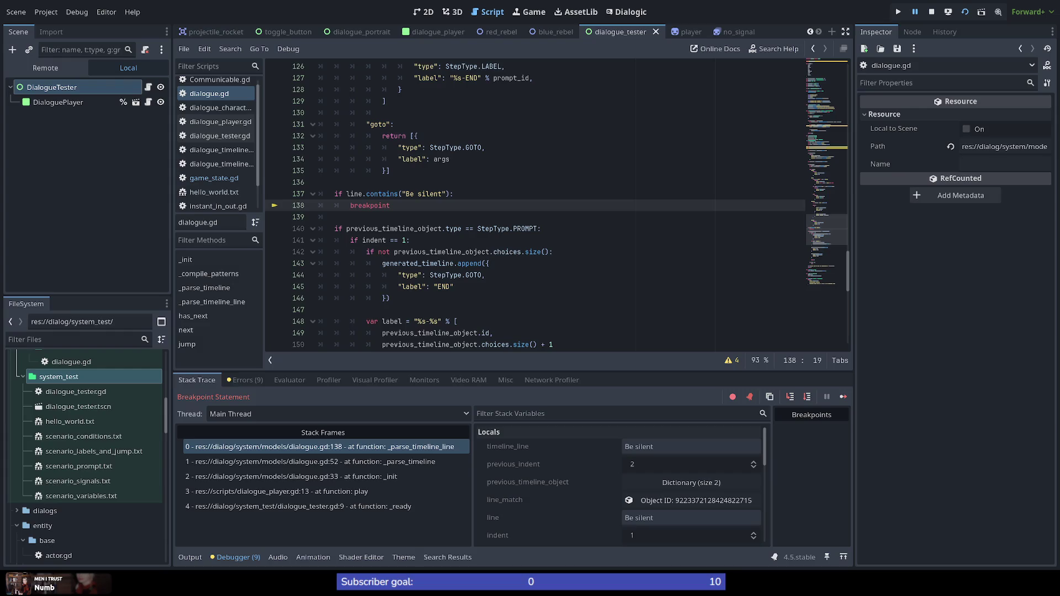
left_click(380, 447)
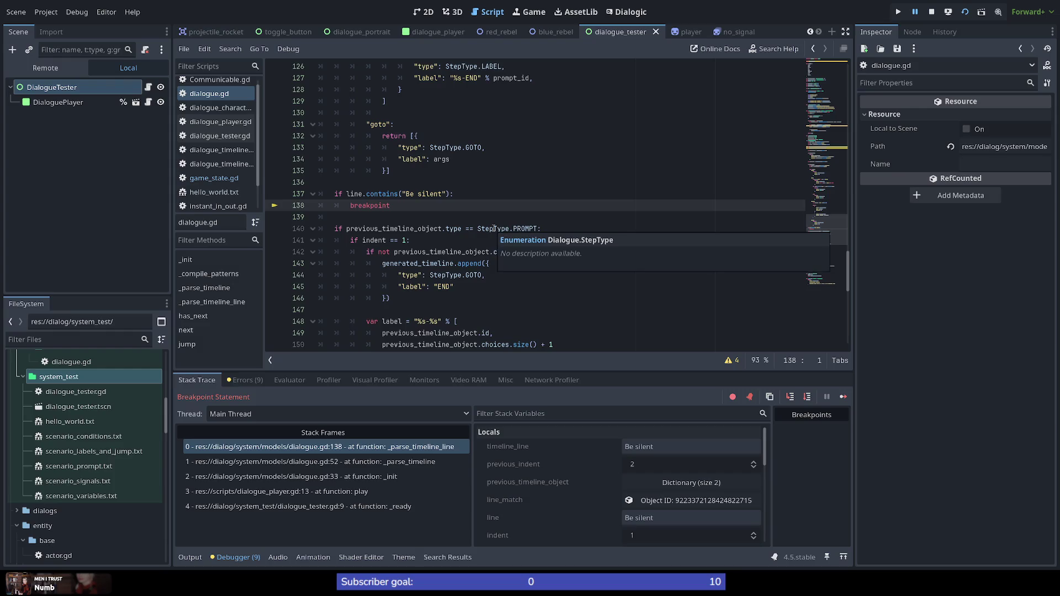
mouse_move(842, 397)
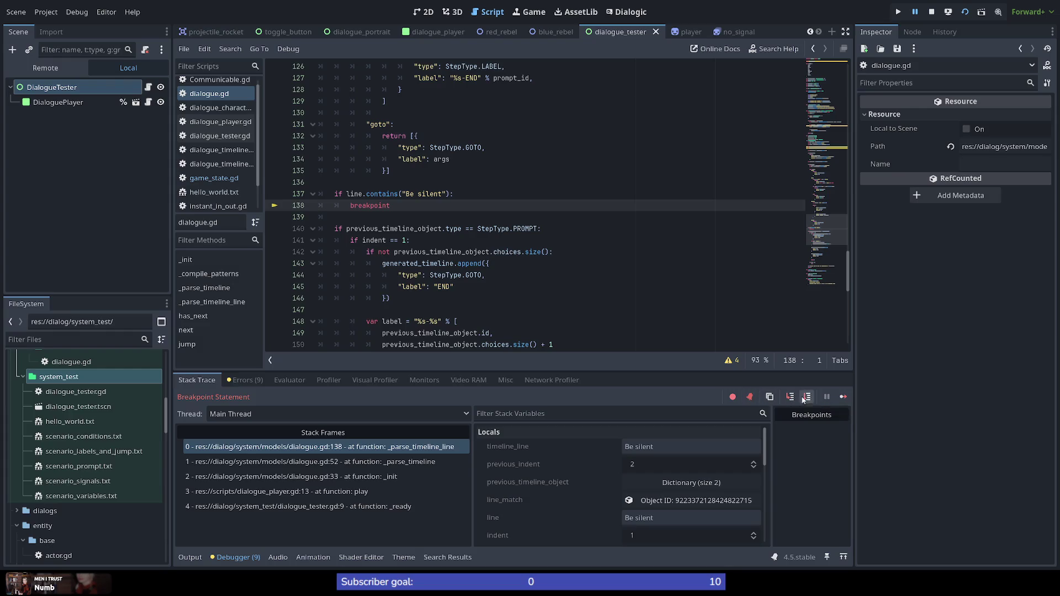
left_click(841, 398)
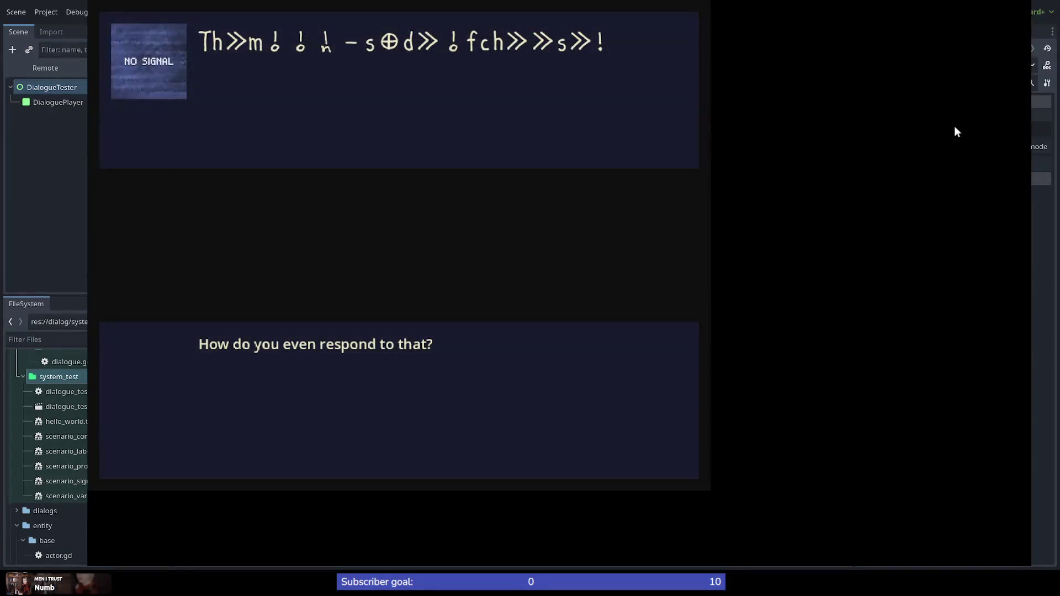
Relaunch the dialogue test and Step Over from the line 138 breakpoint to line 140
left_click(1025, 4)
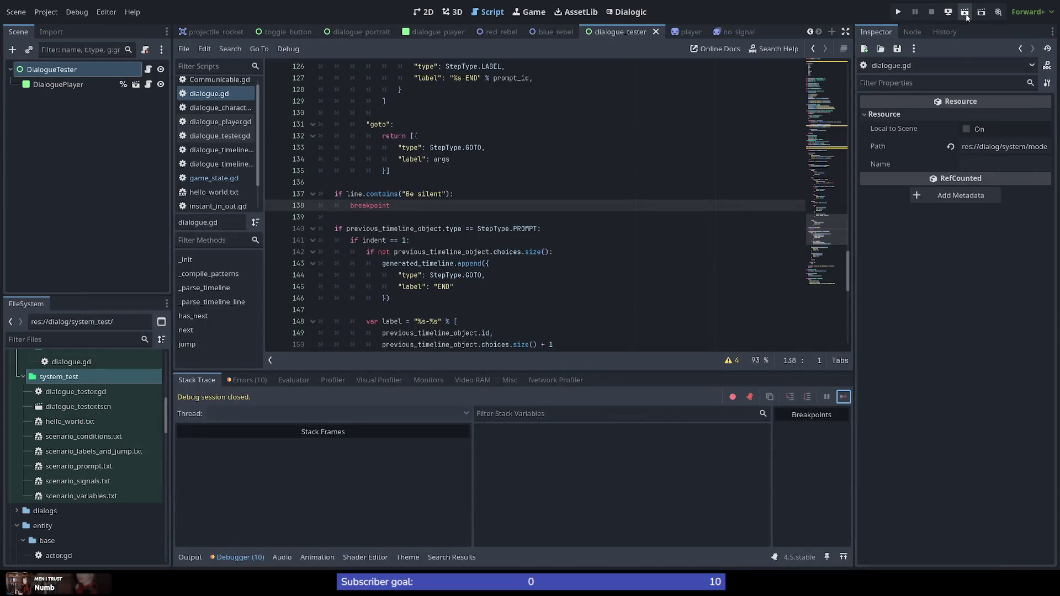
left_click(965, 12)
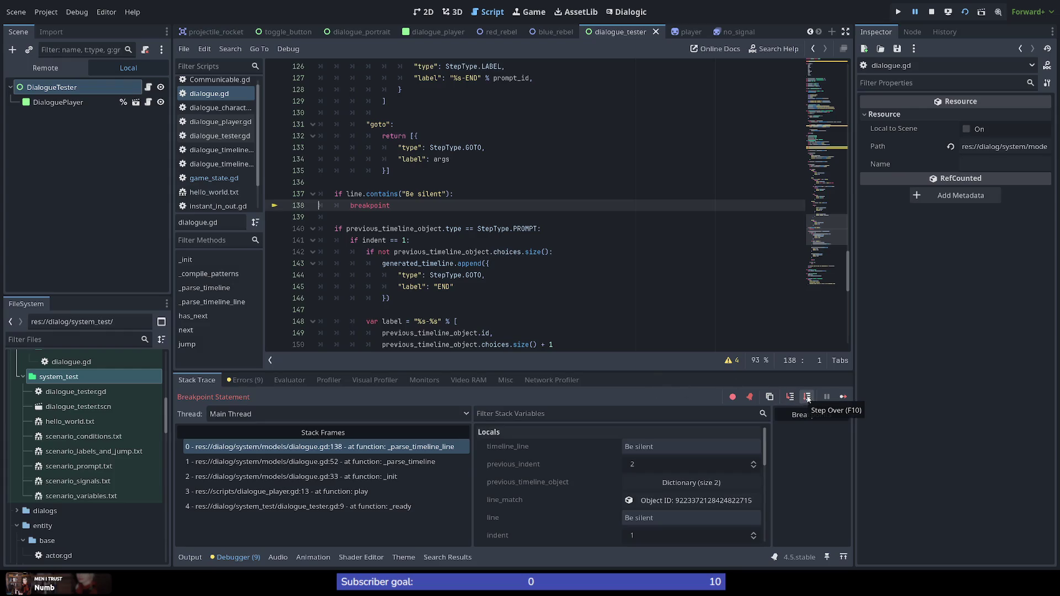
left_click(807, 398)
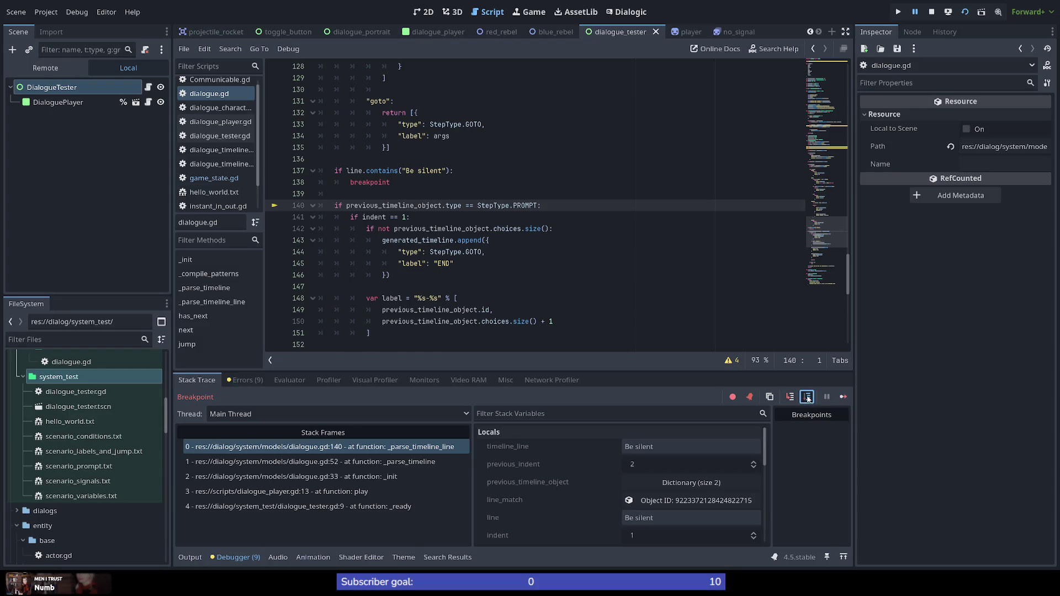
Step Over to line 168's no-match print, then scroll dialogue.gd to review the "Be silent" check
left_click(808, 399)
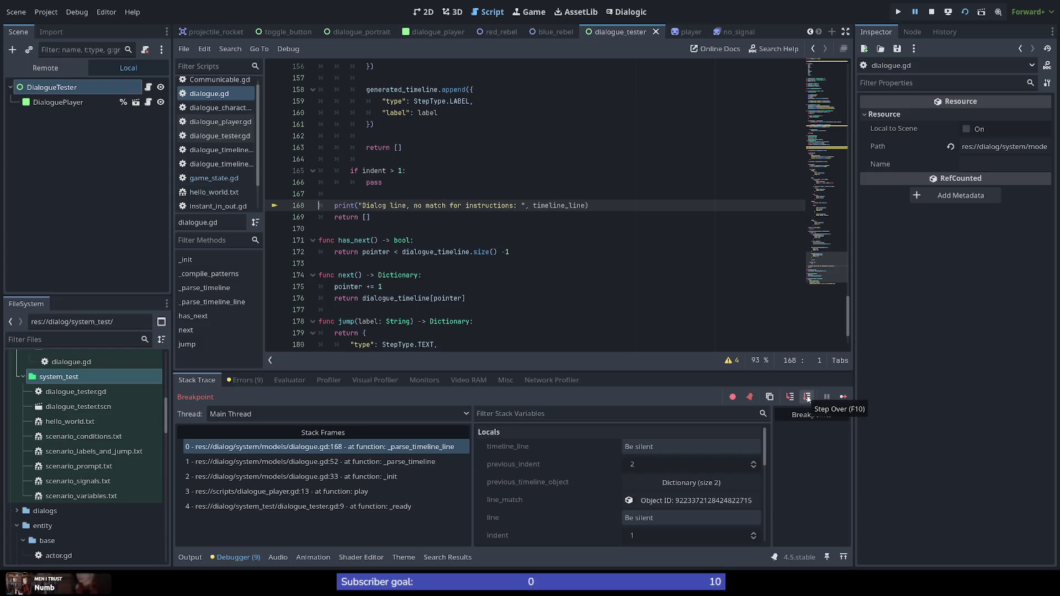
scroll(368, 221, "up", 1)
scroll(369, 221, "up", 3)
scroll(367, 221, "up", 3)
scroll(368, 220, "up", 2)
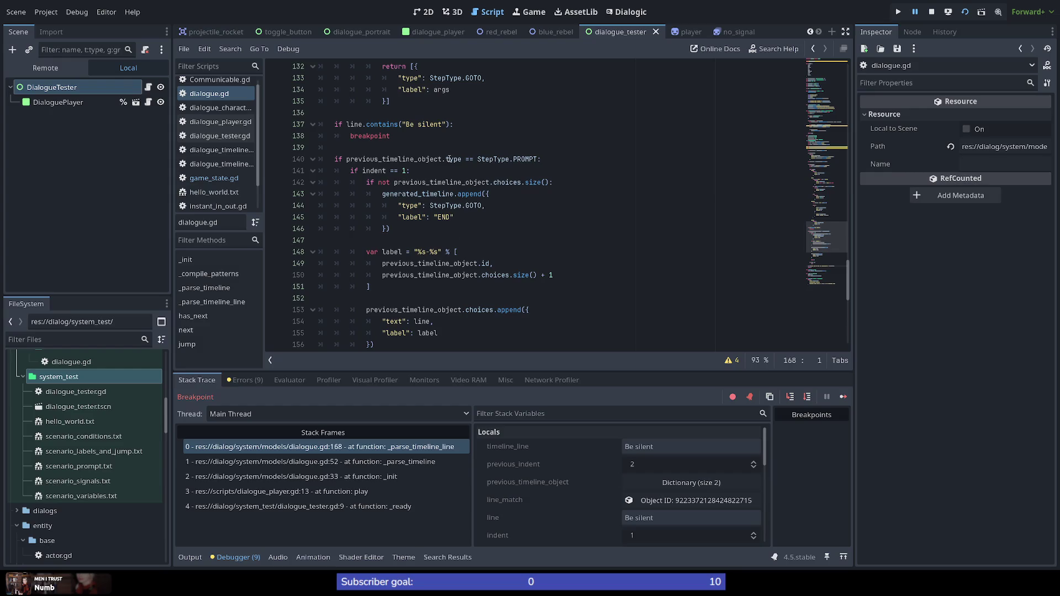
mouse_move(395, 159)
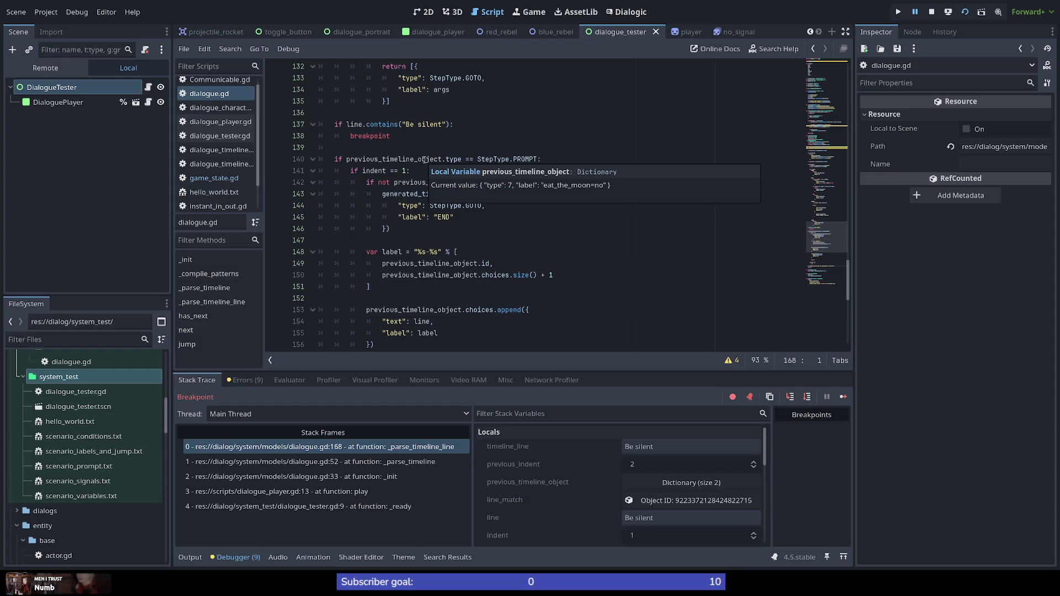
scroll(423, 159, "up", 1)
scroll(397, 191, "up", 10)
scroll(373, 224, "up", 10)
scroll(352, 252, "up", 10)
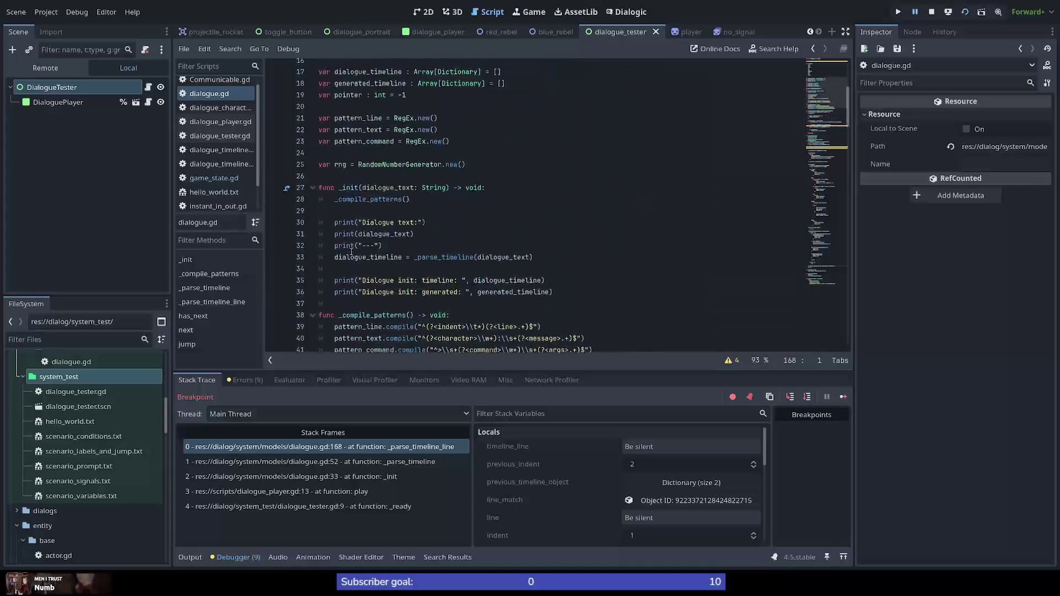
scroll(353, 253, "up", 5)
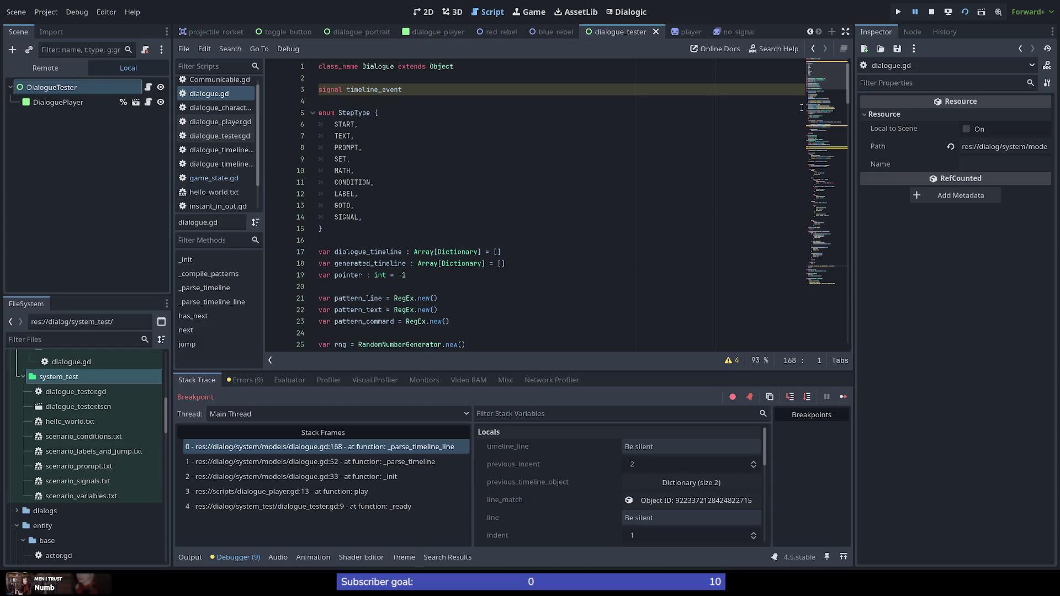
mouse_move(819, 91)
left_mouse_down()
mouse_move(845, 262)
mouse_move(842, 240)
mouse_move(836, 248)
left_mouse_up()
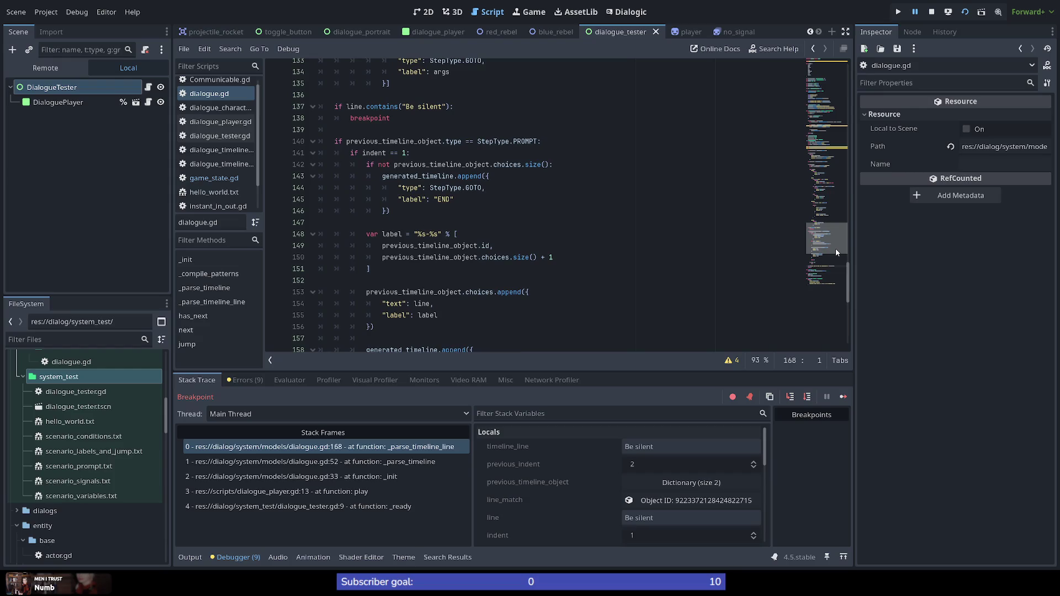
mouse_move(836, 249)
left_mouse_down()
mouse_move(832, 198)
mouse_move(853, 176)
mouse_move(846, 221)
mouse_move(857, 226)
mouse_move(867, 98)
mouse_move(856, 80)
left_mouse_up()
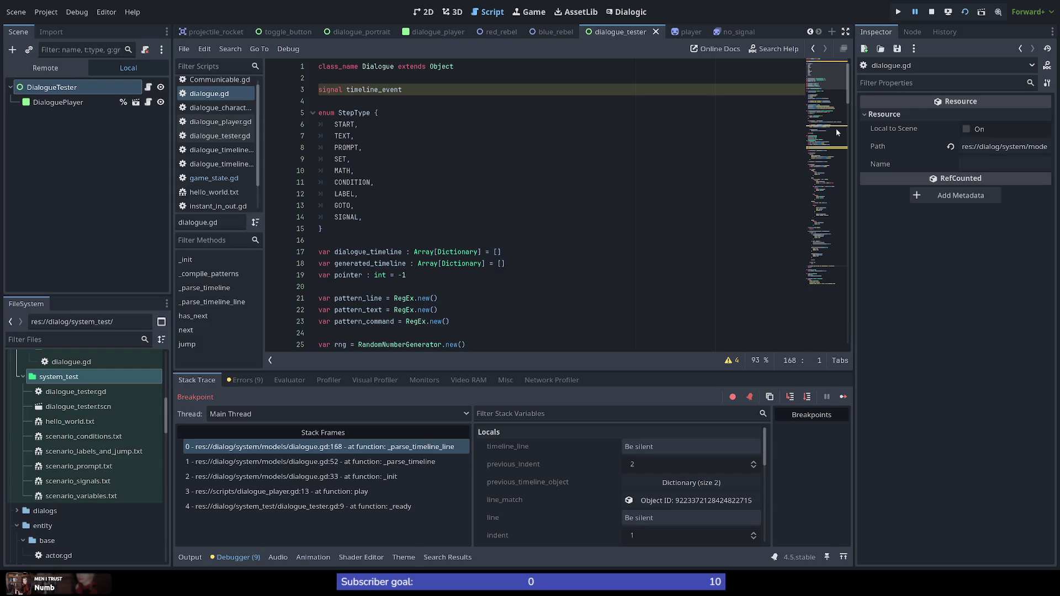
Browse dialogue.gd around the Be silent breakpoint, then switch to hello_world.txt
mouse_move(849, 85)
left_mouse_down()
mouse_move(826, 152)
mouse_move(836, 217)
left_mouse_up()
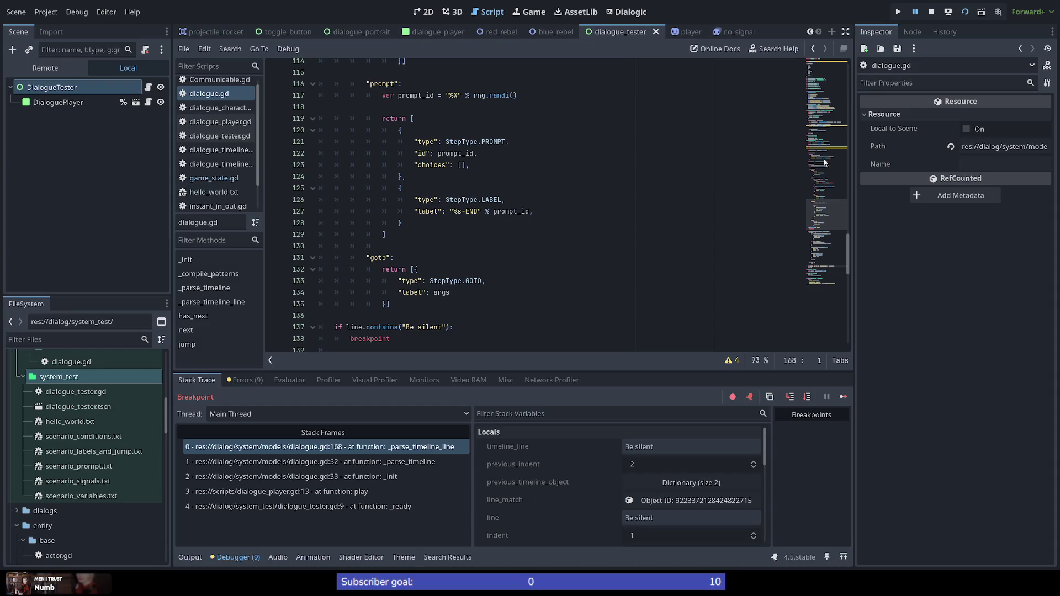
mouse_move(827, 217)
left_mouse_down()
mouse_move(827, 247)
mouse_move(827, 232)
left_mouse_up()
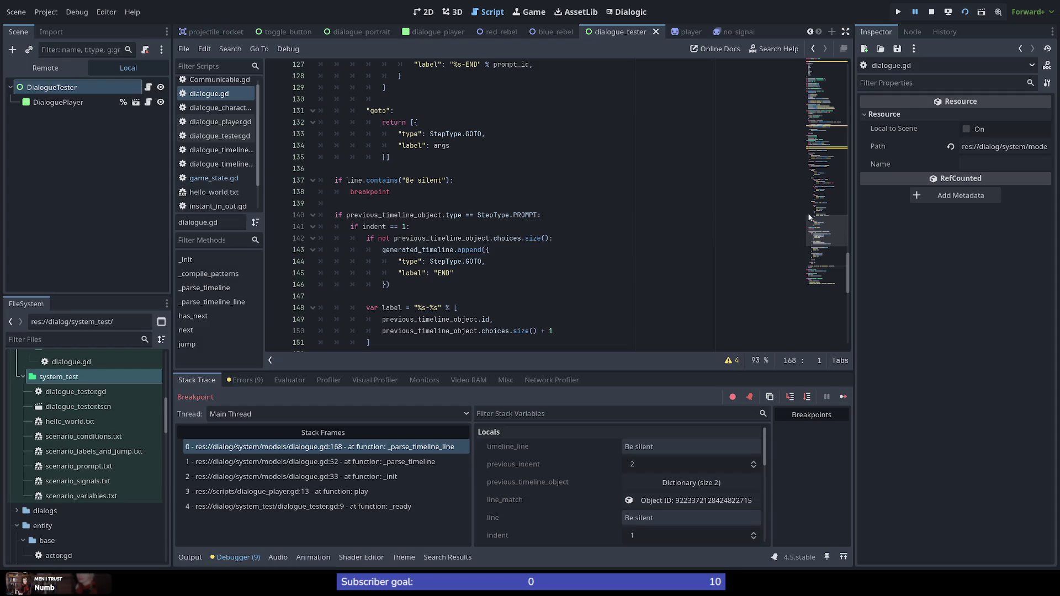
left_click(220, 196)
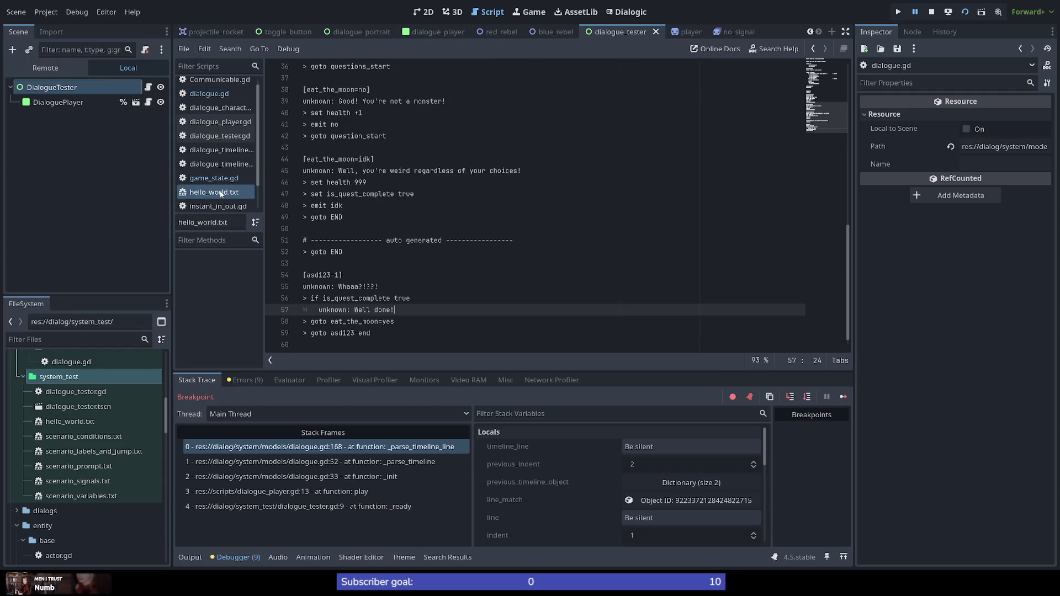
scroll(451, 217, "up", 3)
scroll(451, 217, "up", 4)
scroll(452, 217, "up", 3)
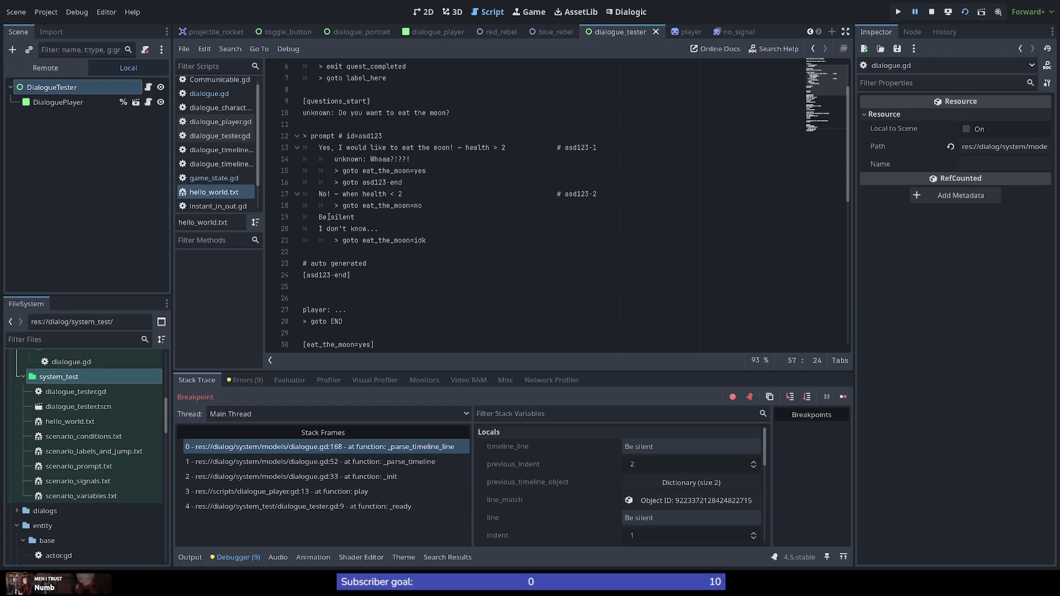
left_click_drag(335, 207, 427, 206)
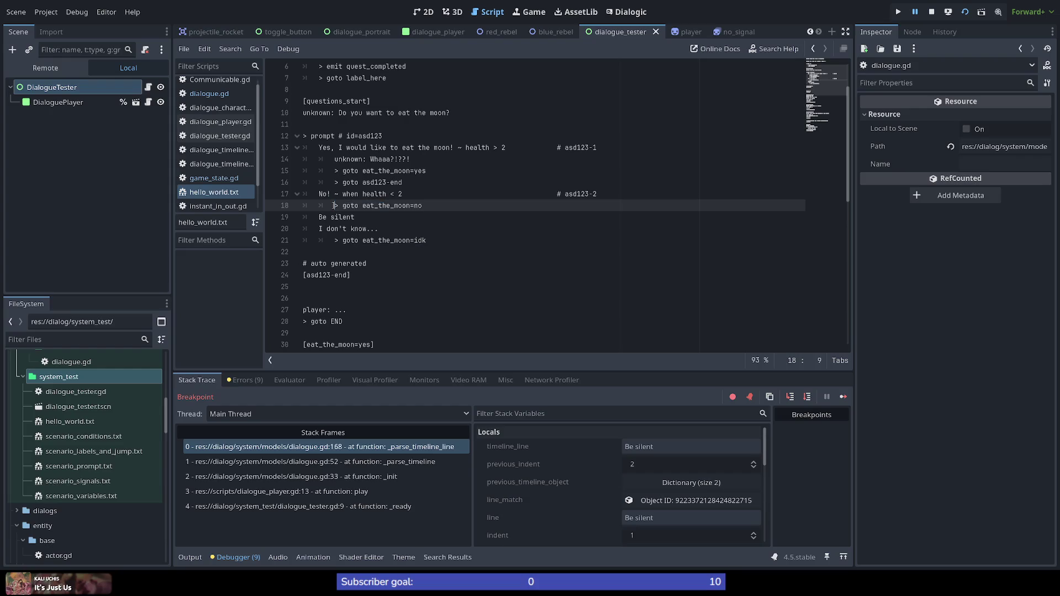
mouse_move(334, 205)
left_mouse_down()
mouse_move(291, 207)
mouse_move(333, 205)
left_mouse_up()
left_click_drag(335, 206, 432, 202)
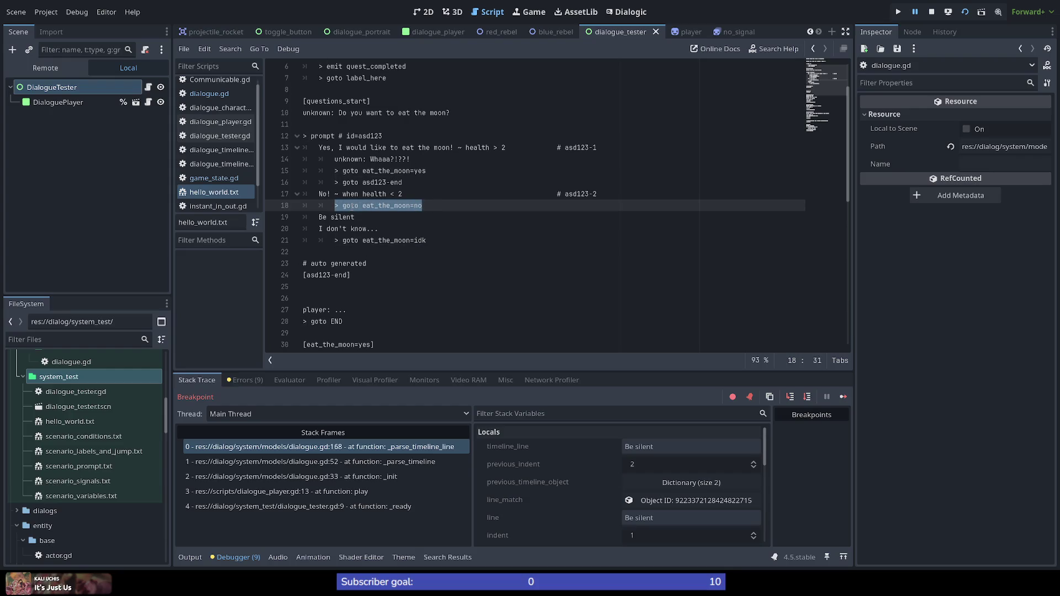
scroll(364, 242, "up", 1)
scroll(363, 243, "down", 1)
scroll(363, 243, "down", 1)
scroll(364, 243, "up", 3)
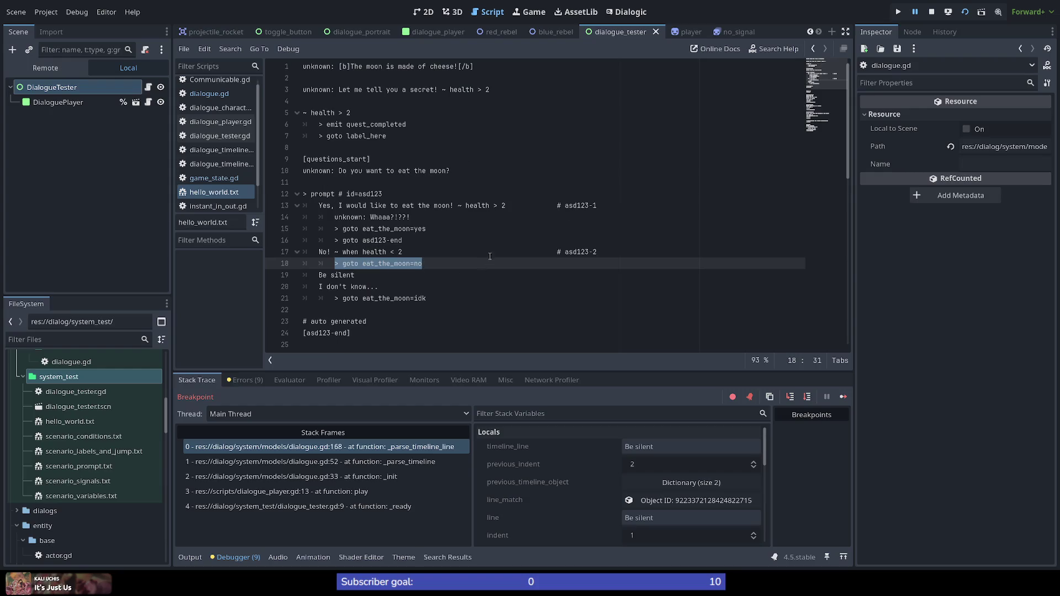
left_click(434, 263)
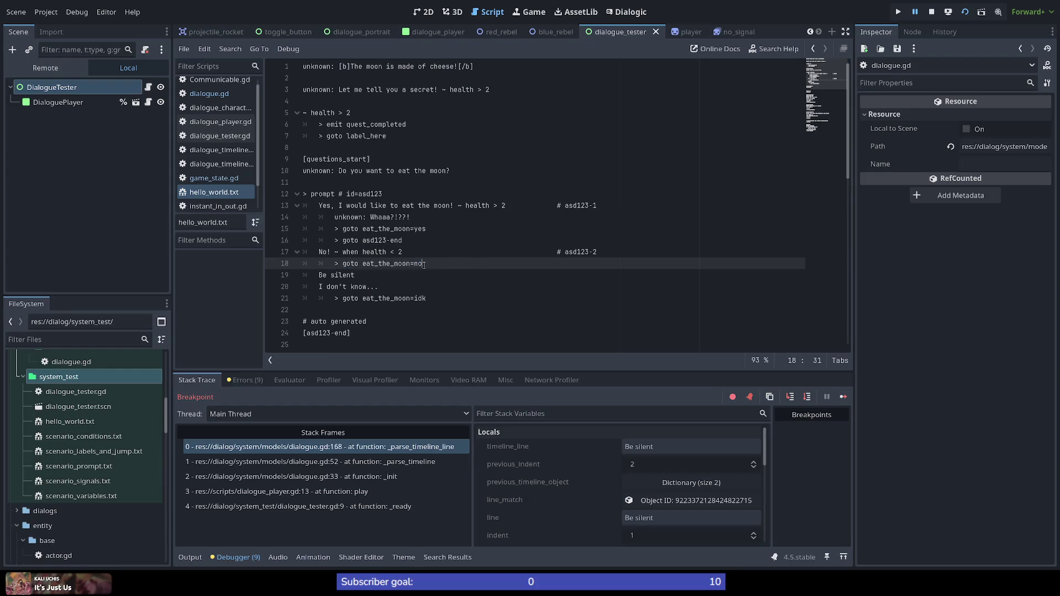
left_click_drag(333, 266, 429, 263)
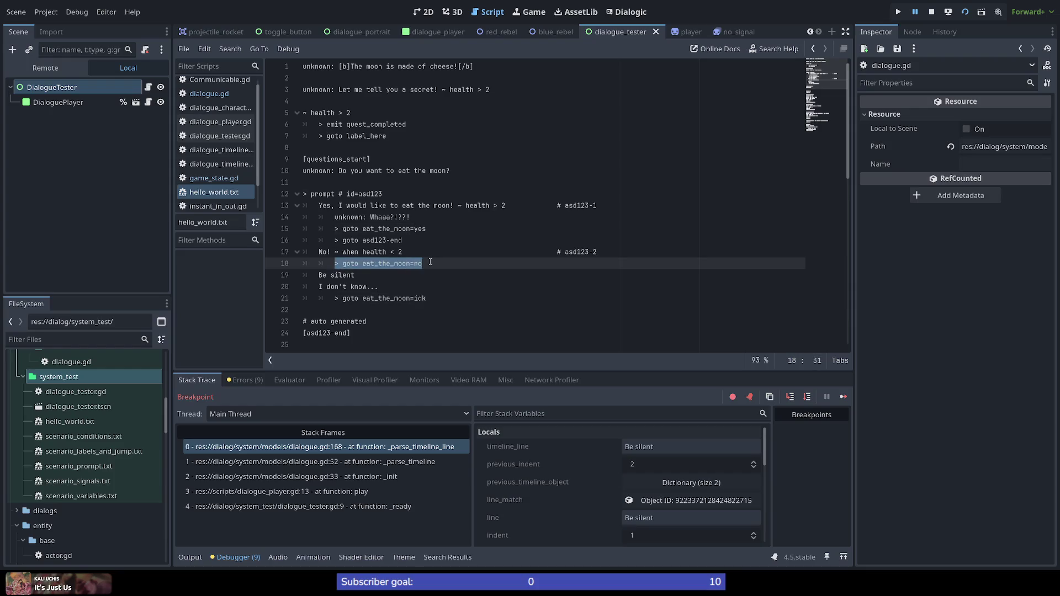
left_click(442, 262)
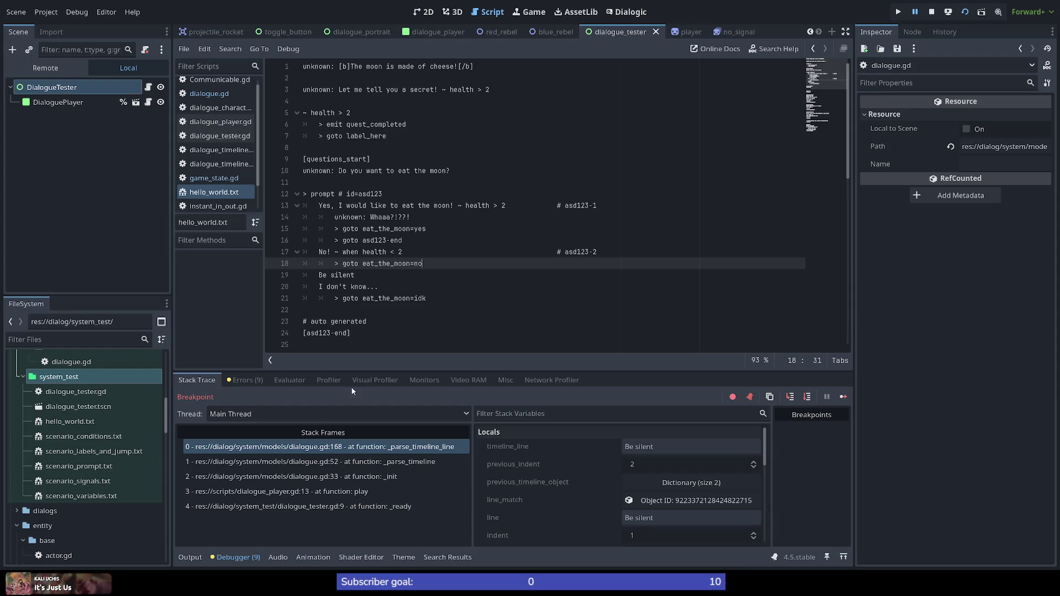
Return to stack frame 0 at line 168, inspect the indent check and pass on lines 165–166, then show the output log
left_click(362, 452)
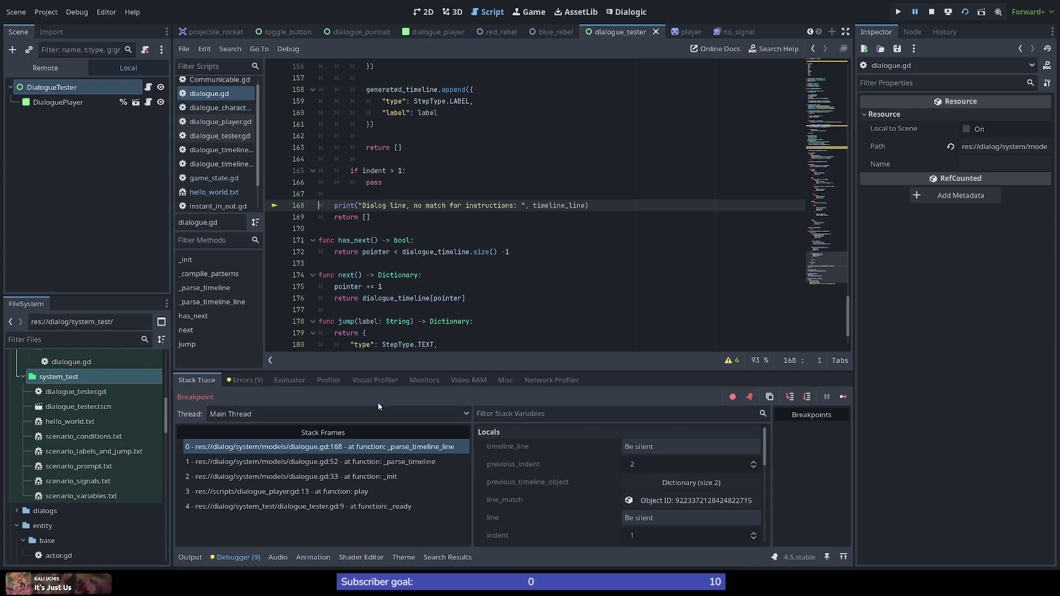
scroll(392, 239, "up", 4)
scroll(464, 249, "up", 1)
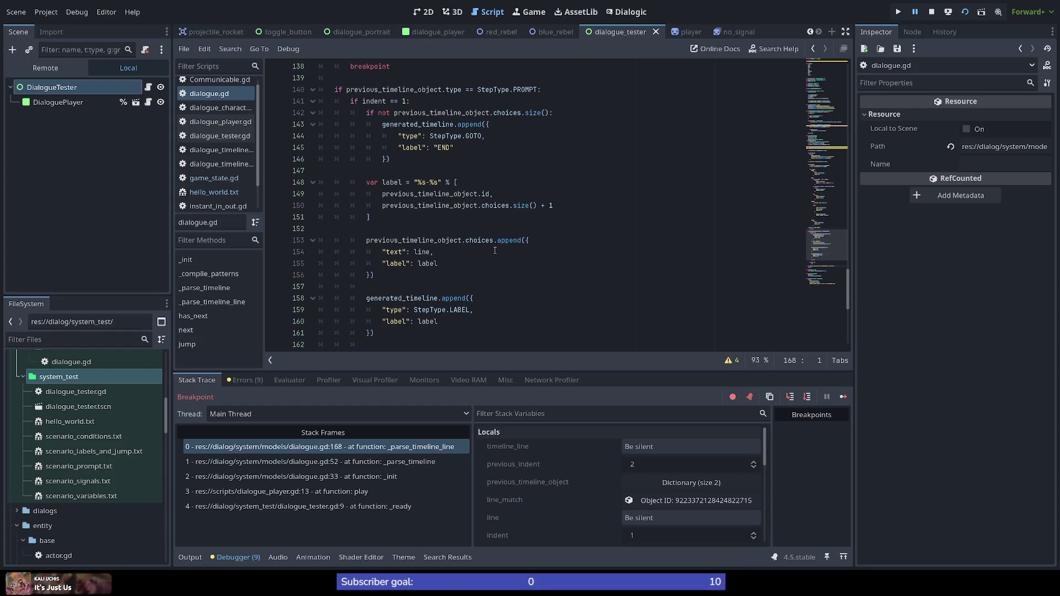
scroll(494, 254, "down", 1)
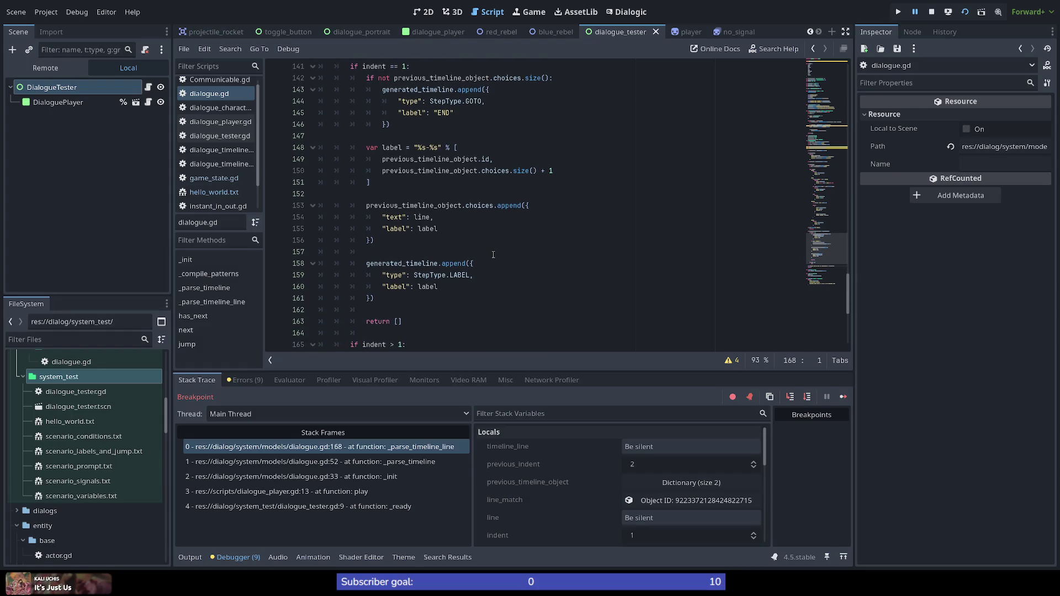
scroll(493, 256, "up", 1)
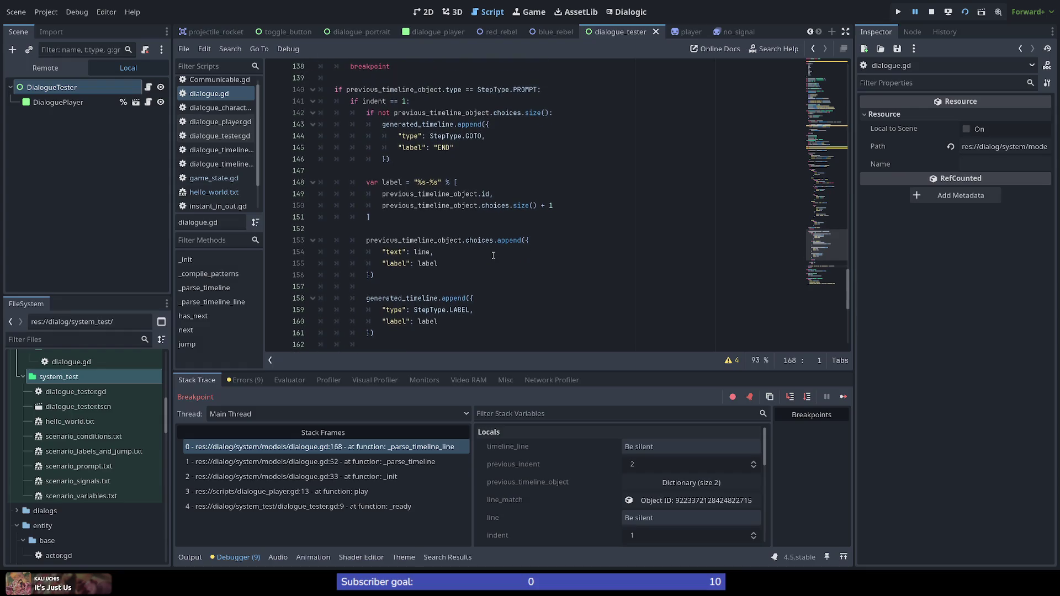
scroll(493, 256, "down", 1)
scroll(405, 272, "down", 3)
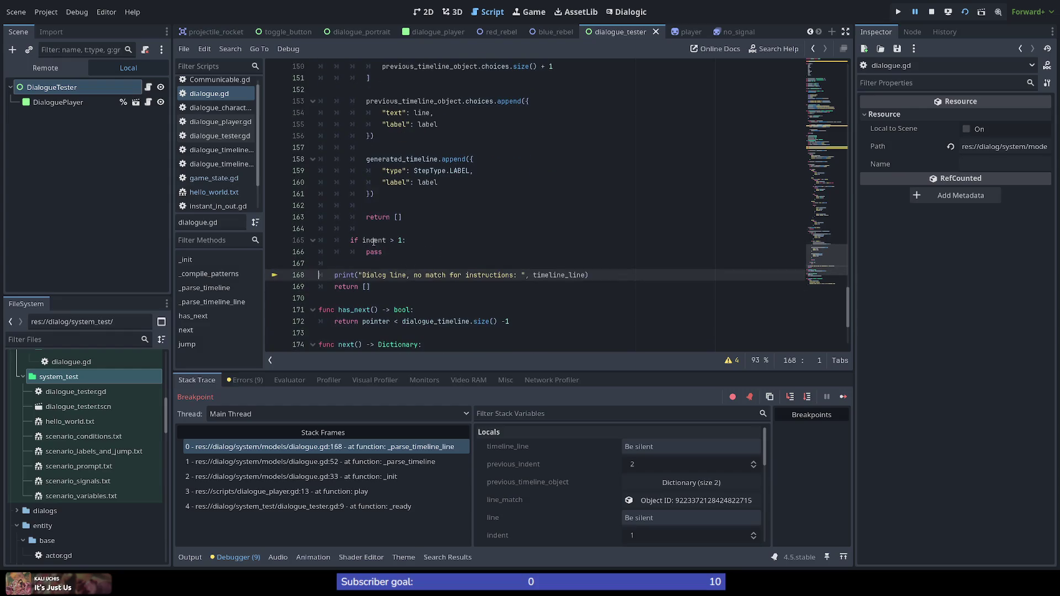
mouse_move(373, 240)
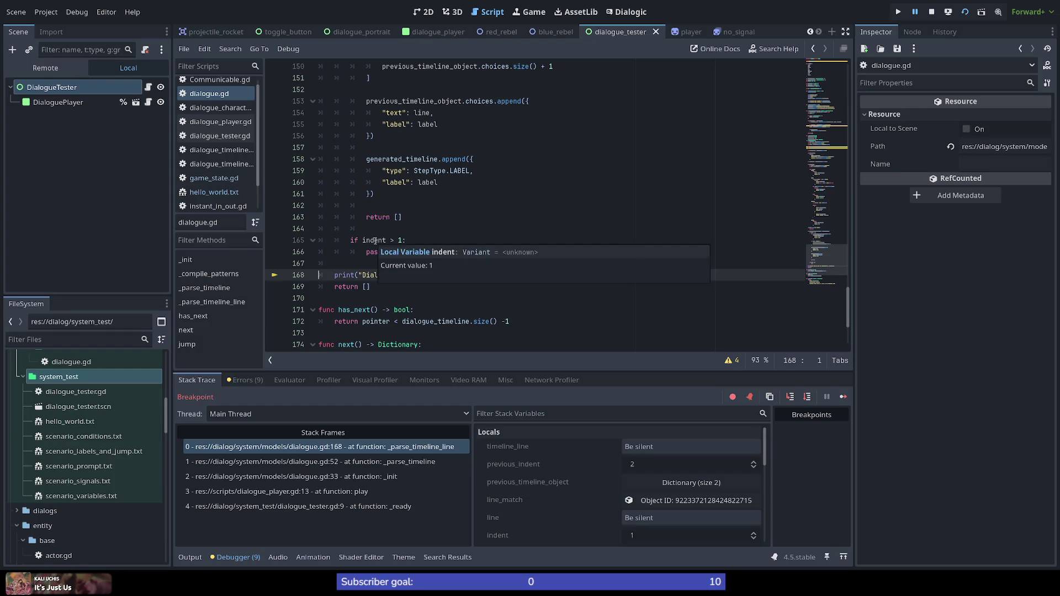
left_click(404, 240)
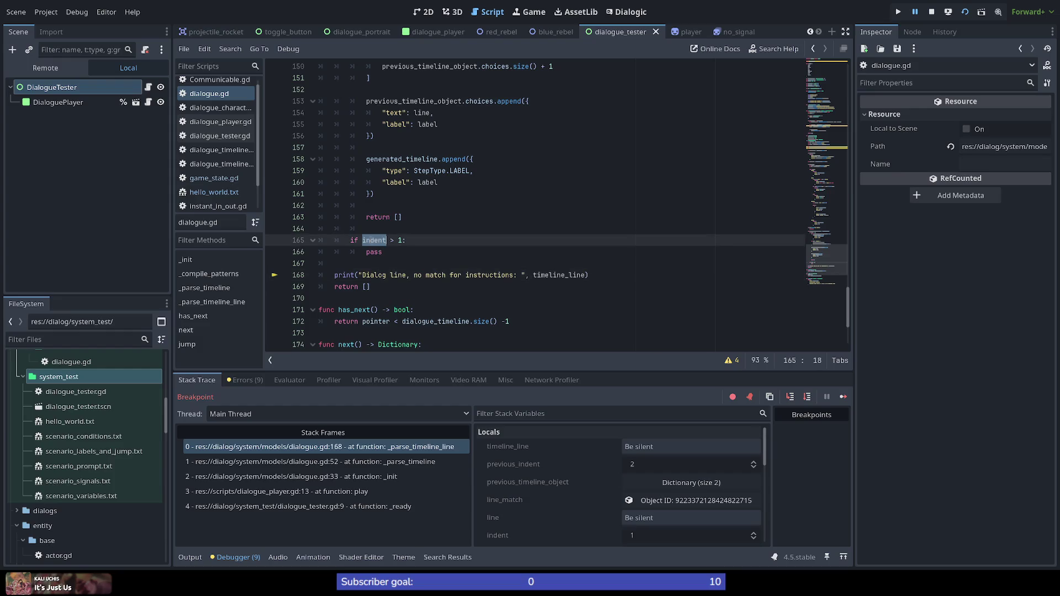
double_click(402, 241)
double_click(381, 252)
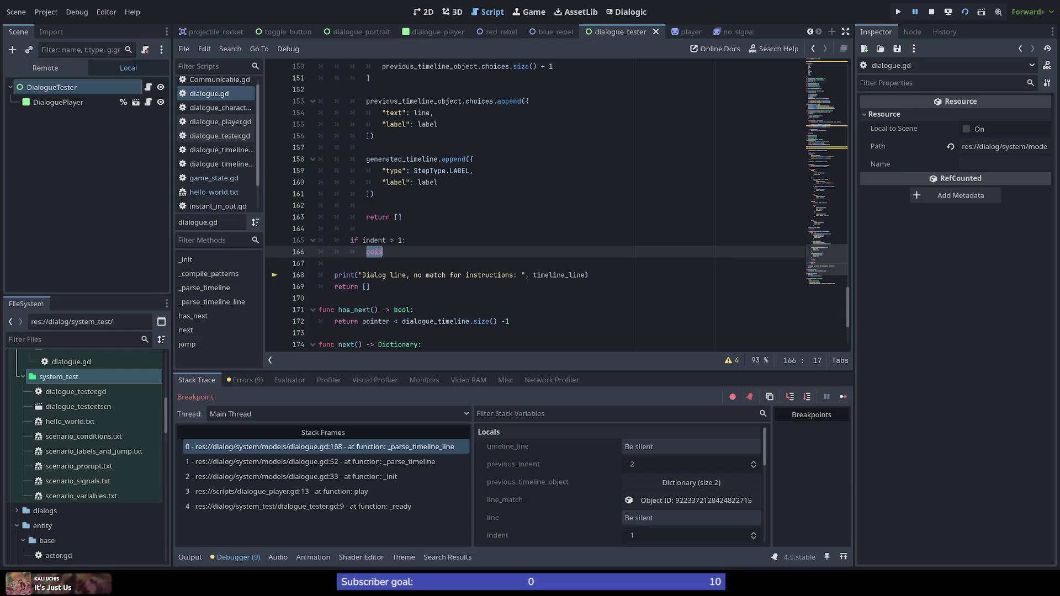
left_click(359, 286)
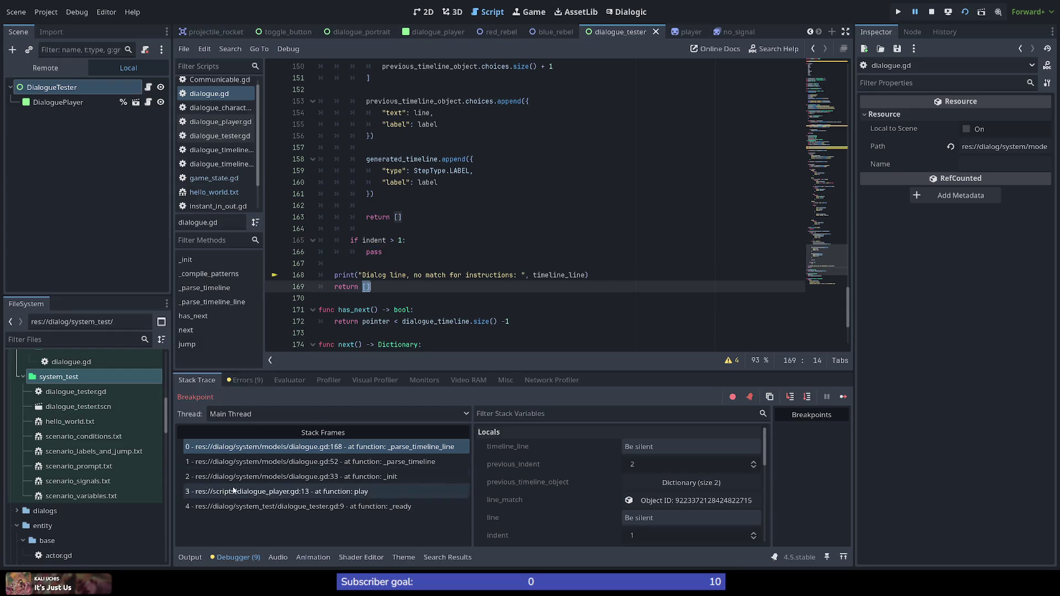
left_click(198, 559)
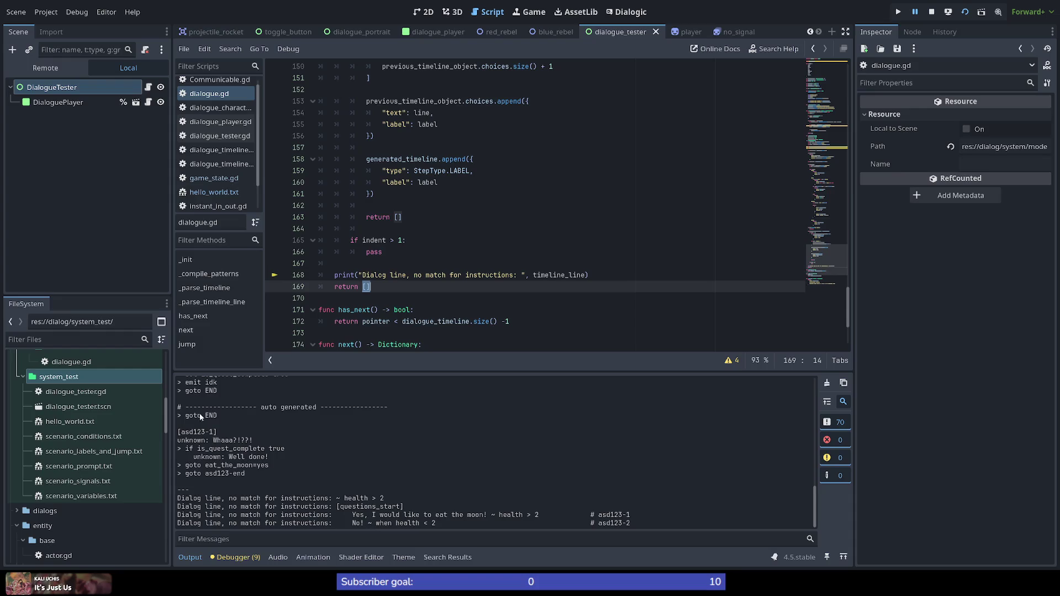
scroll(228, 455, "up", 3)
scroll(228, 454, "up", 3)
scroll(274, 461, "up", 2)
scroll(274, 463, "up", 2)
scroll(274, 463, "up", 2)
scroll(274, 463, "up", 2)
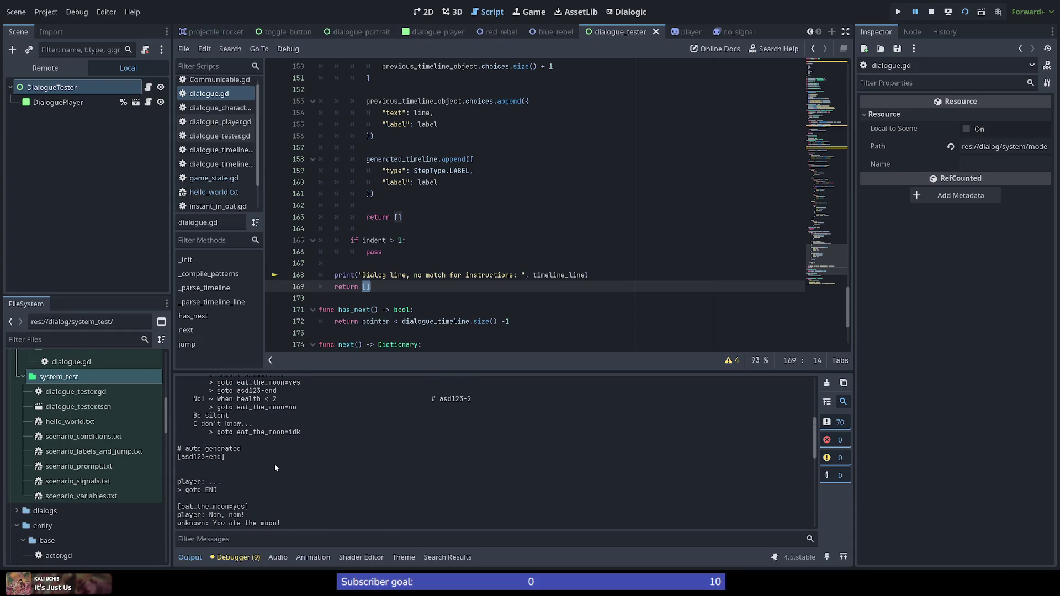
scroll(274, 464, "up", 3)
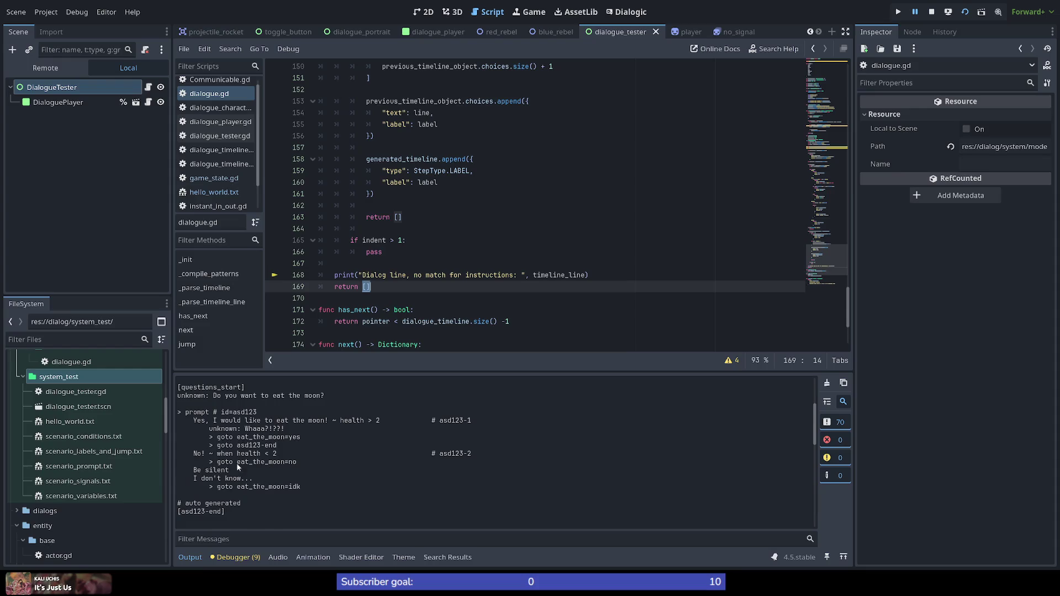
scroll(236, 463, "down", 5)
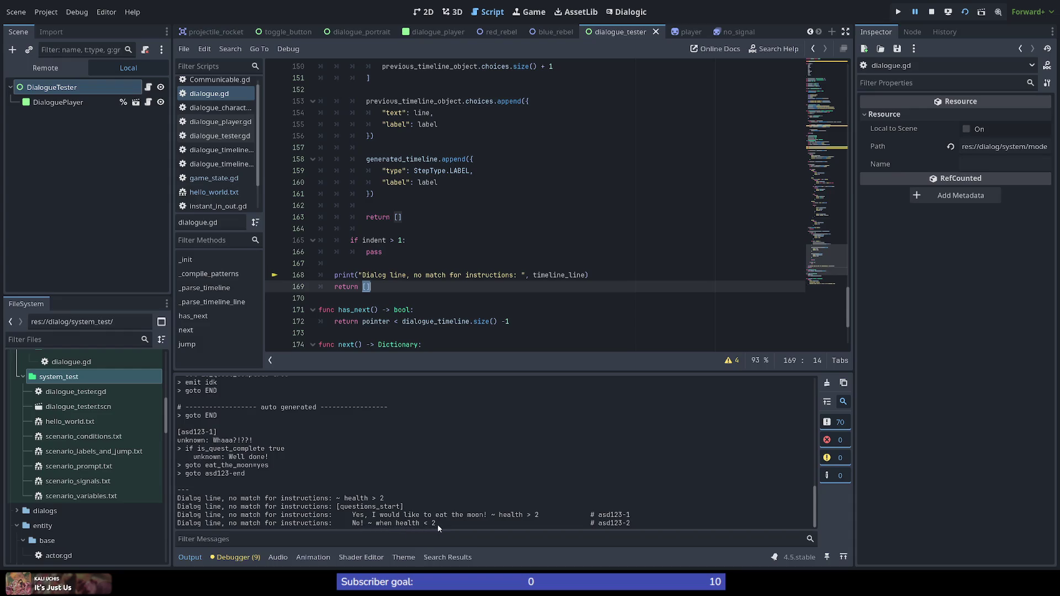
scroll(250, 468, "up", 1)
scroll(249, 470, "up", 2)
scroll(249, 469, "up", 2)
scroll(252, 469, "up", 1)
scroll(252, 469, "up", 2)
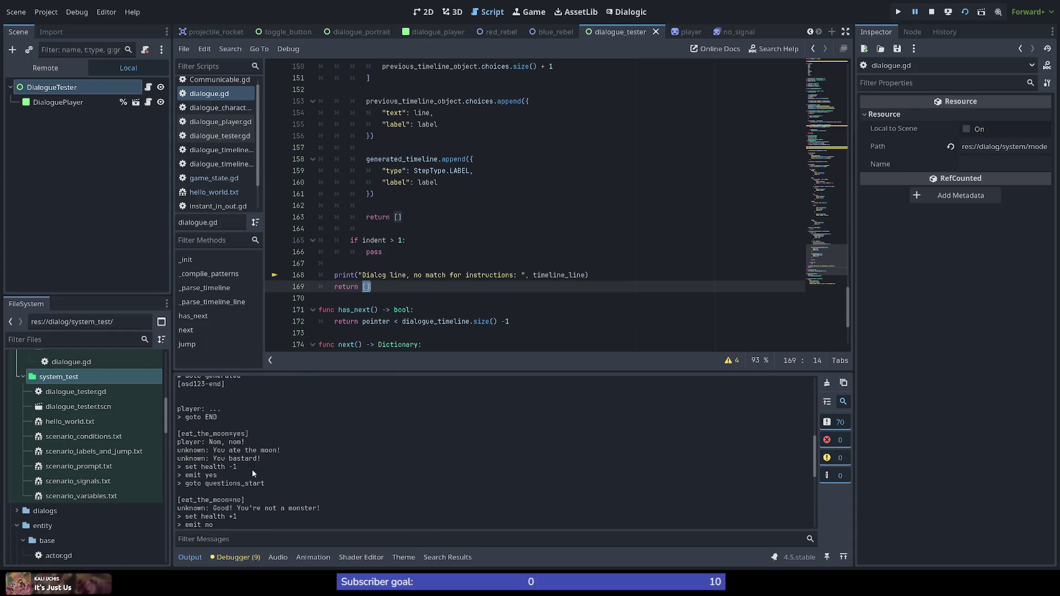
scroll(252, 470, "up", 2)
scroll(253, 470, "up", 2)
scroll(253, 470, "up", 2)
scroll(252, 471, "up", 2)
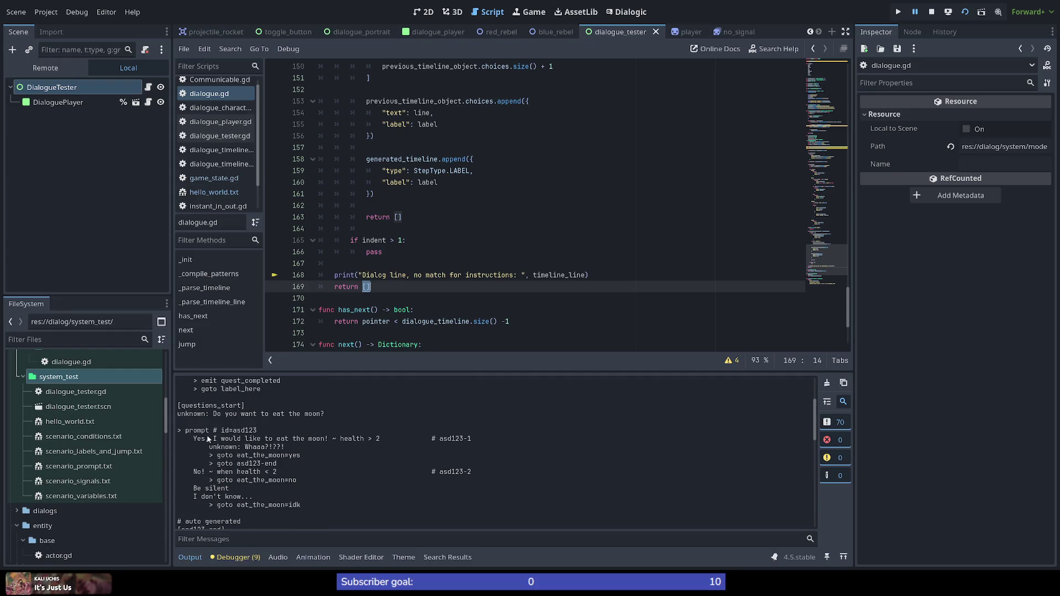
scroll(212, 444, "up", 1)
scroll(232, 464, "up", 1)
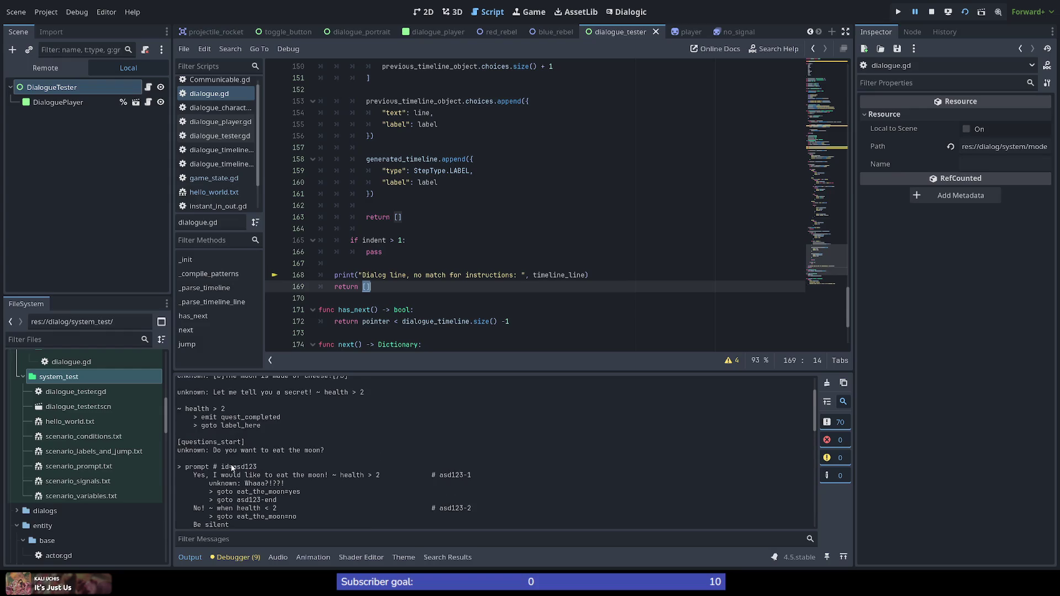
scroll(237, 472, "down", 2)
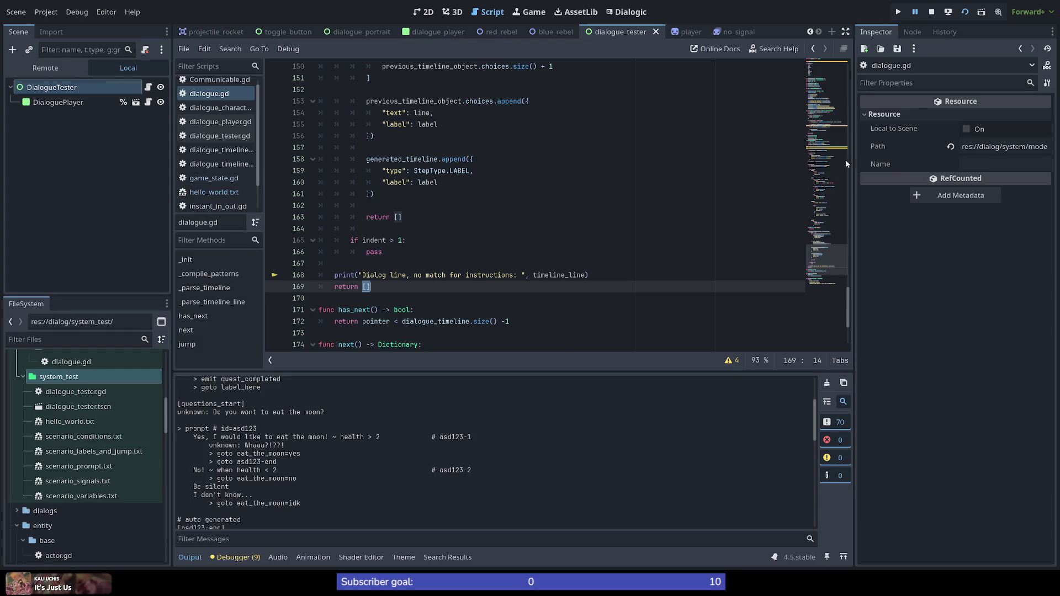
left_click_drag(828, 258, 837, 147)
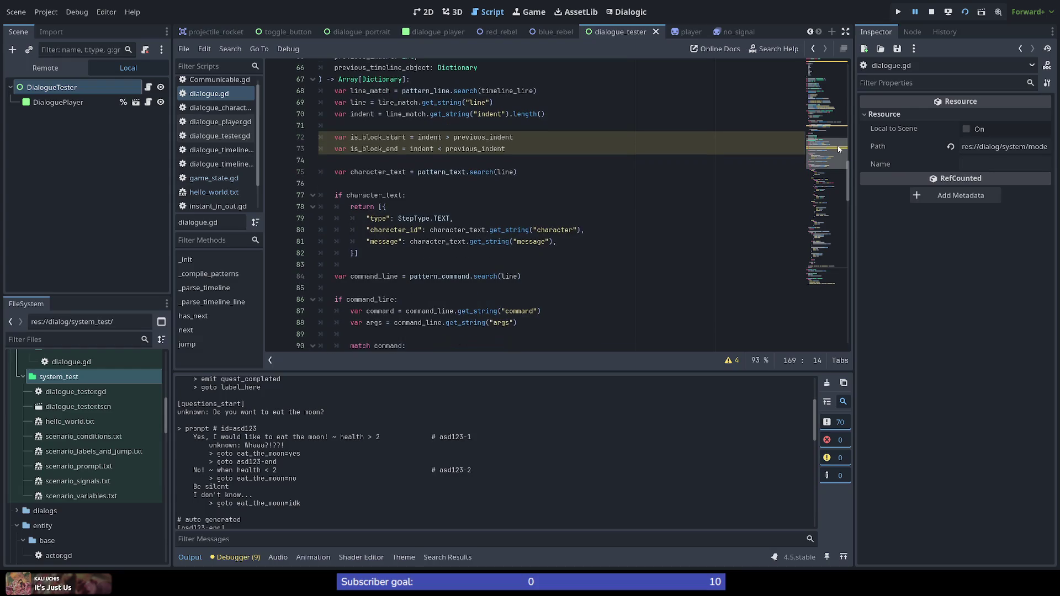
Scroll up to _parse_timeline and highlight its name and the timeline_text parameter
left_click_drag(838, 147, 839, 145)
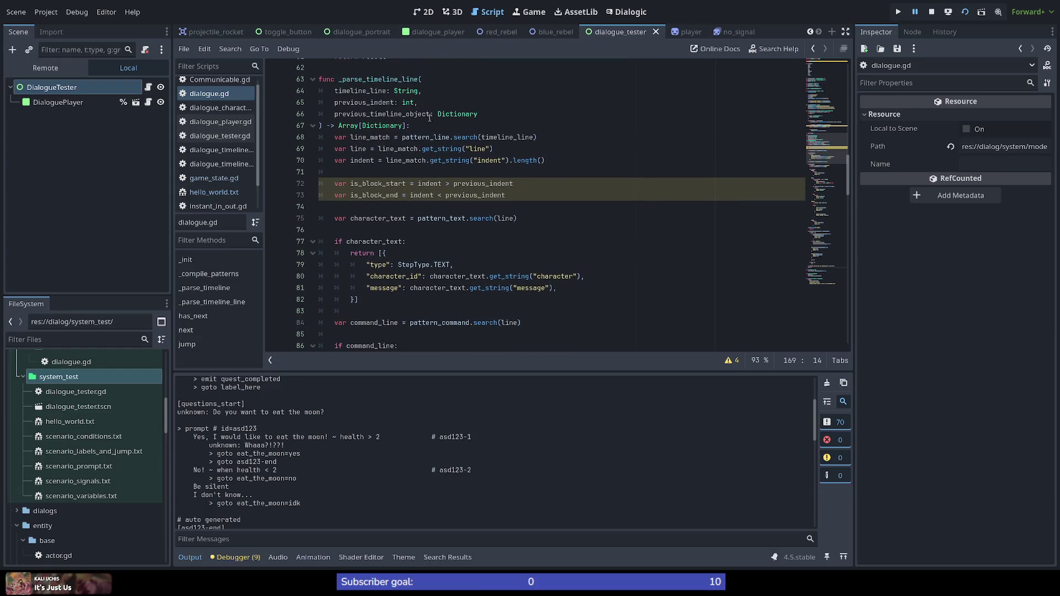
scroll(439, 232, "up", 8)
mouse_move(435, 264)
mouse_move(397, 230)
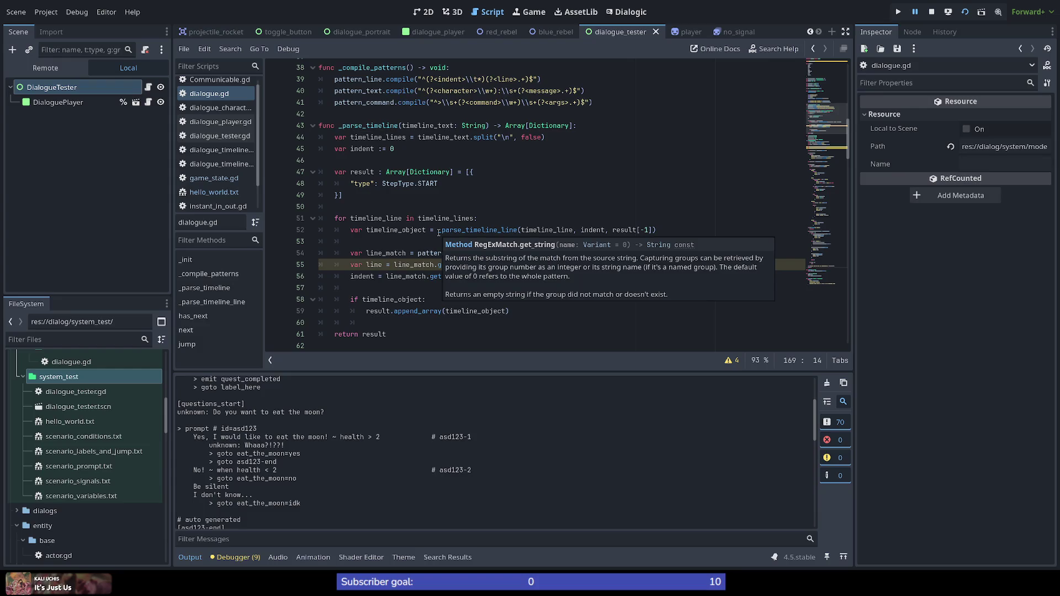
double_click(369, 125)
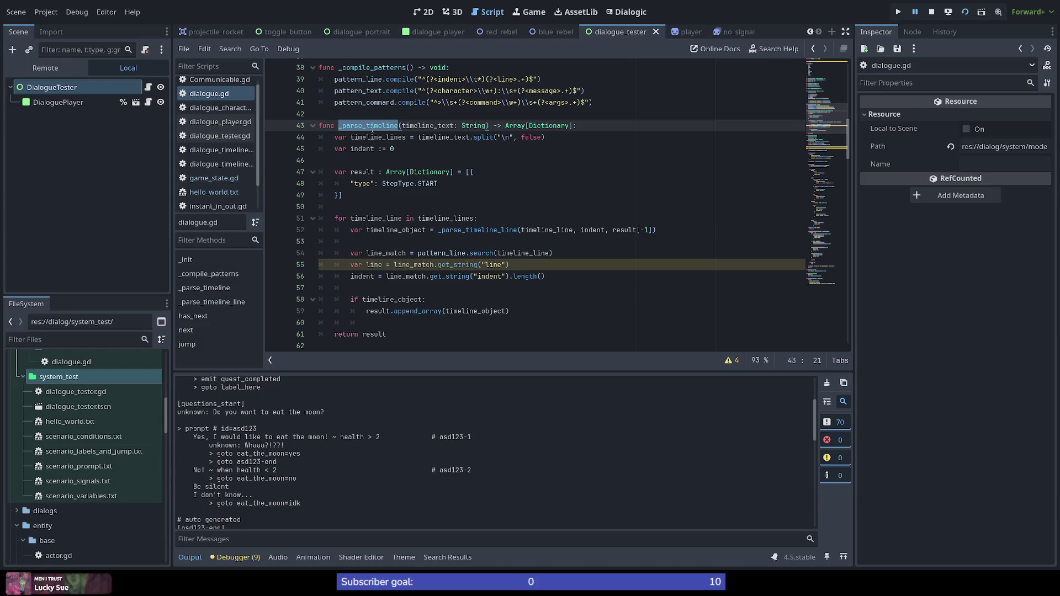
double_click(422, 126)
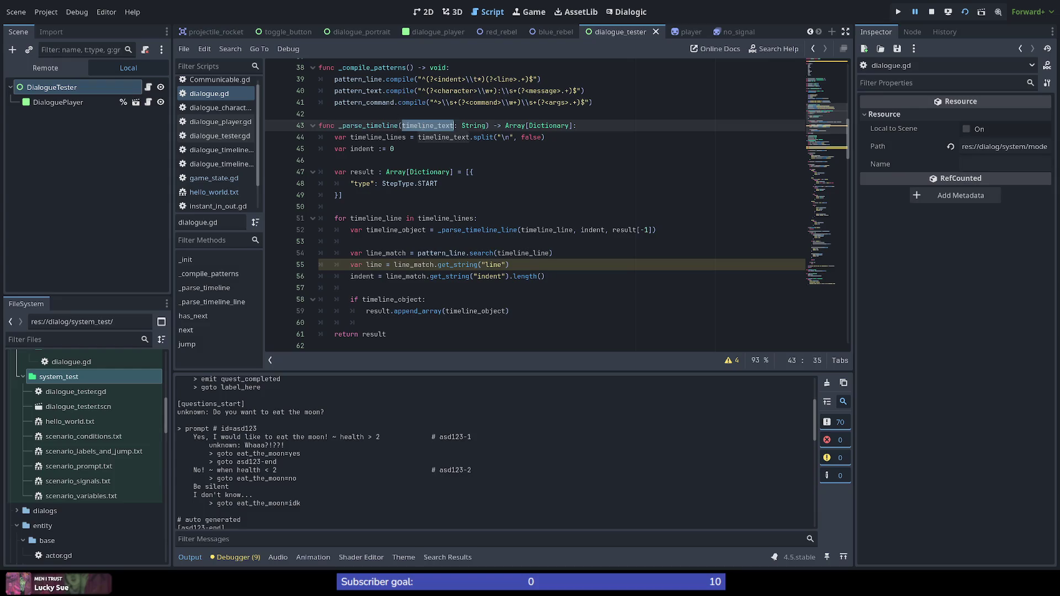
double_click(366, 126)
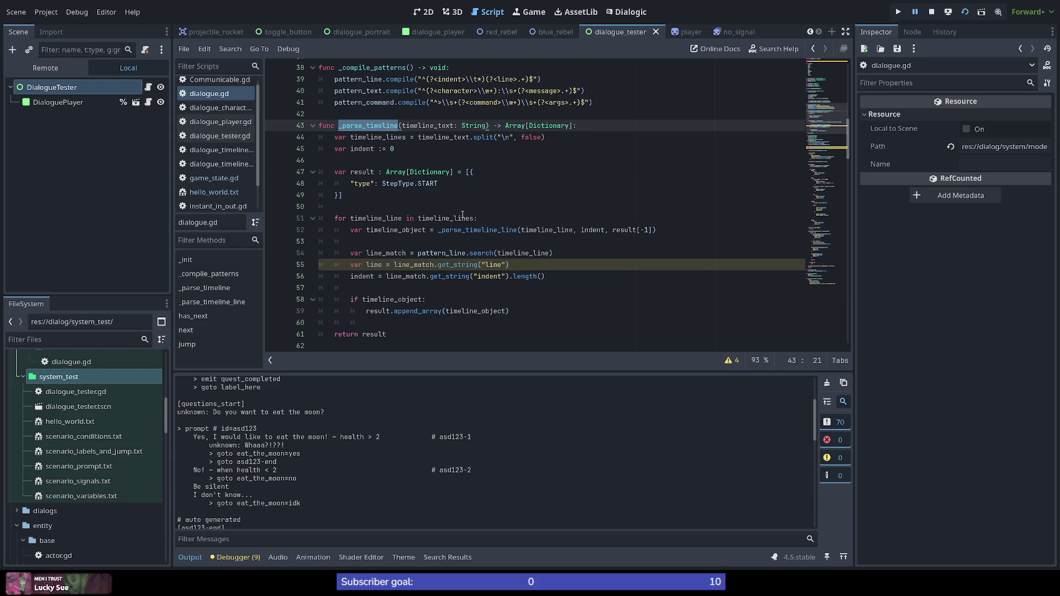
scroll(461, 215, "down", 4)
scroll(460, 215, "down", 1)
scroll(456, 216, "up", 1)
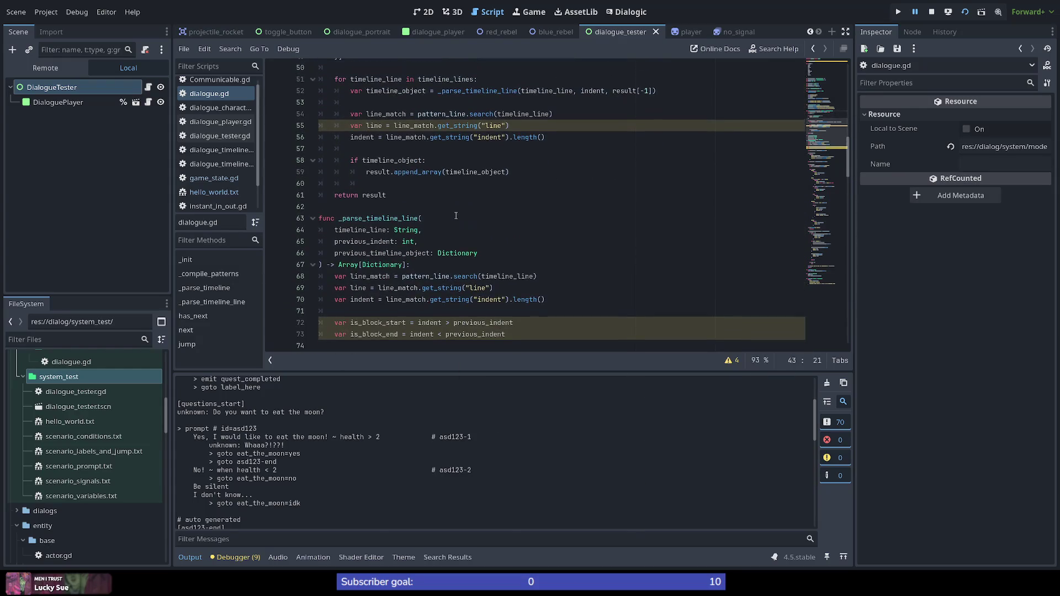
scroll(458, 249, "up", 4)
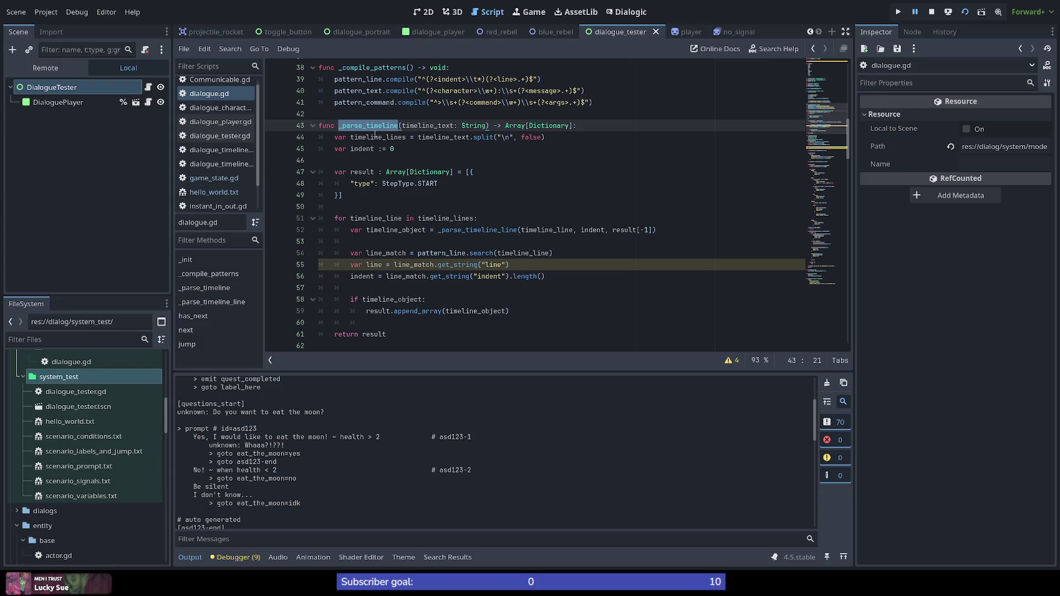
double_click(436, 125)
double_click(370, 126)
mouse_move(431, 173)
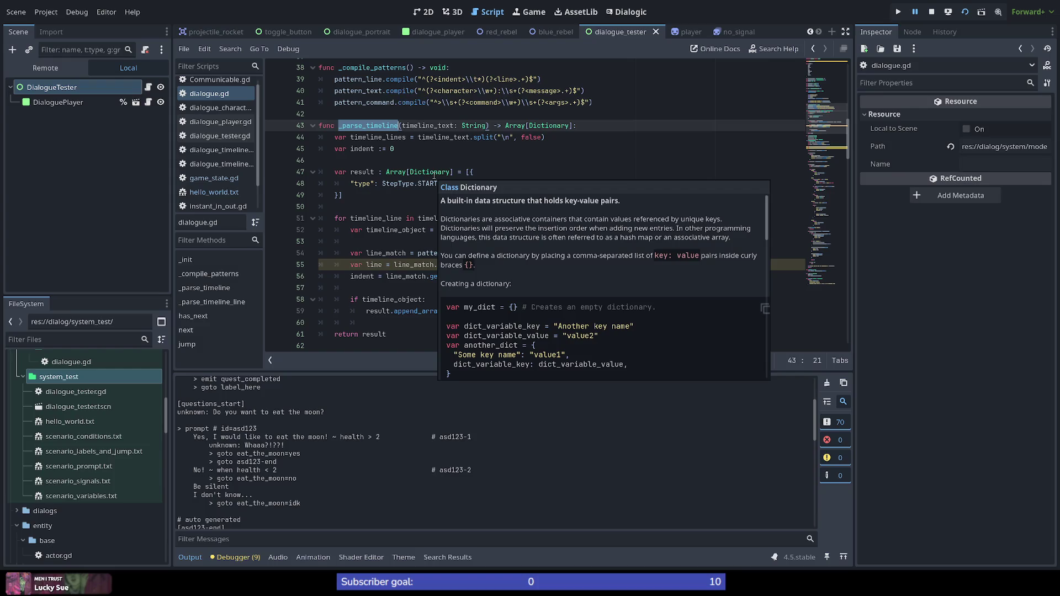
scroll(352, 184, "down", 1)
mouse_move(376, 184)
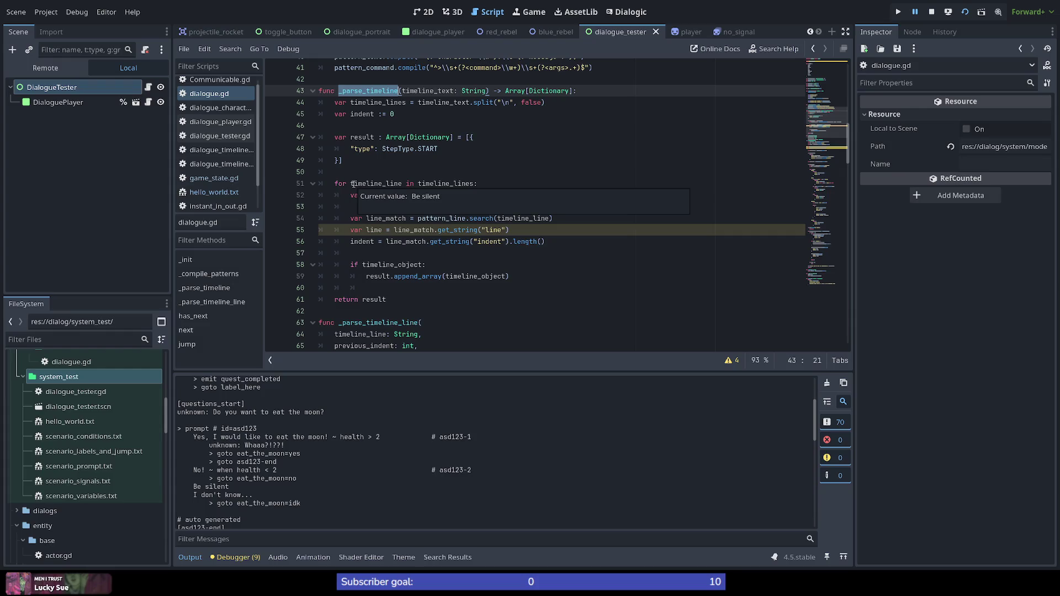
left_click(354, 172)
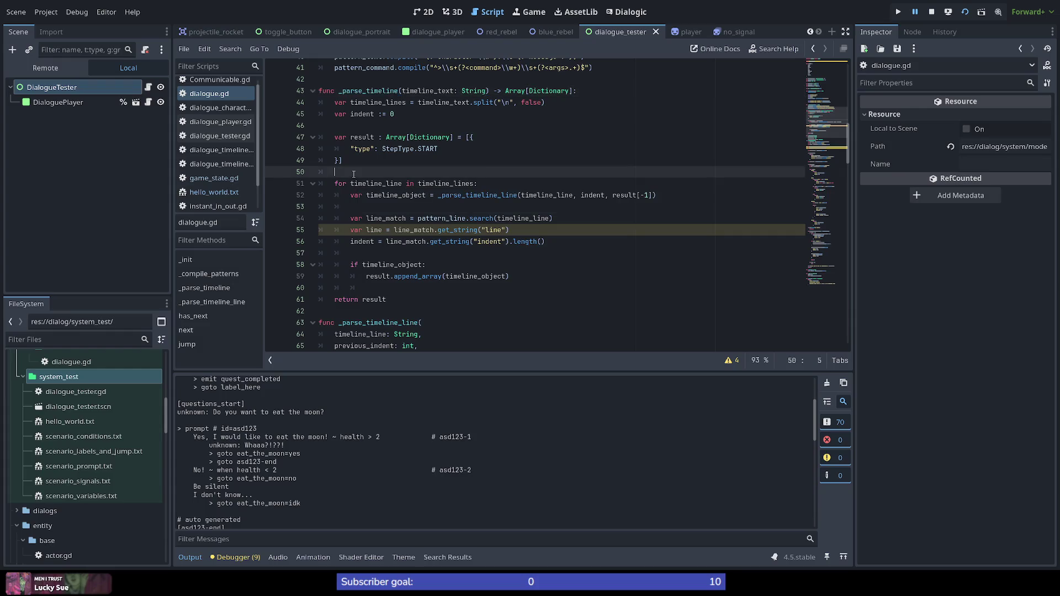
scroll(542, 333, "up", 4)
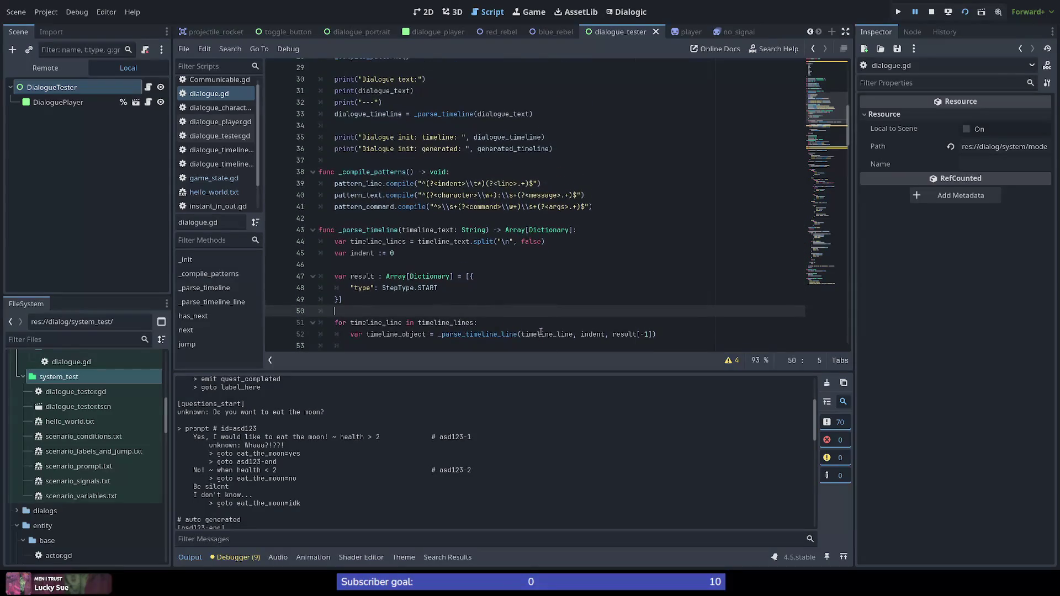
scroll(540, 332, "down", 4)
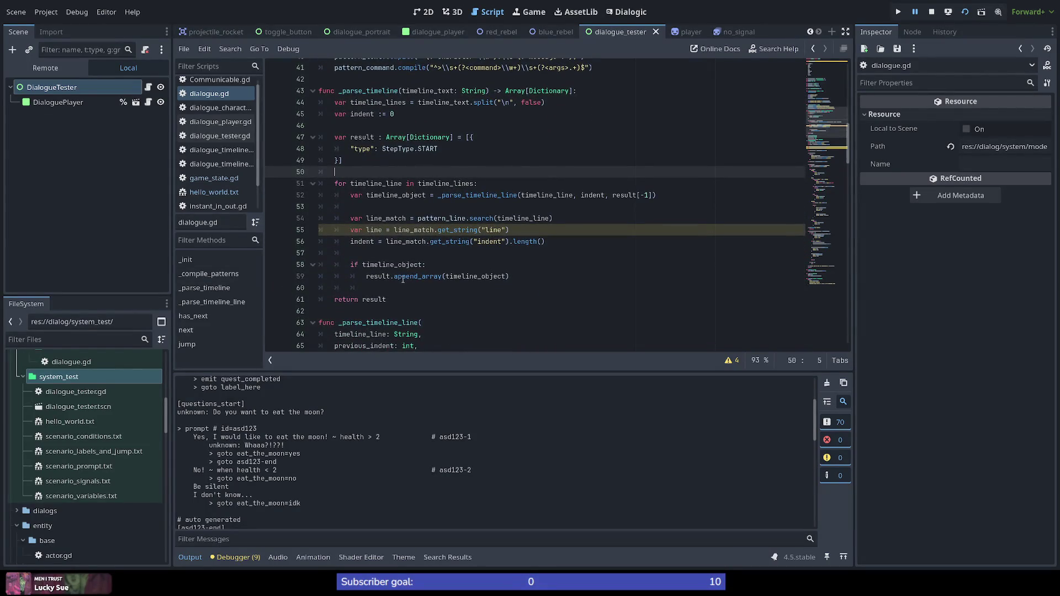
left_click_drag(386, 288, 307, 286)
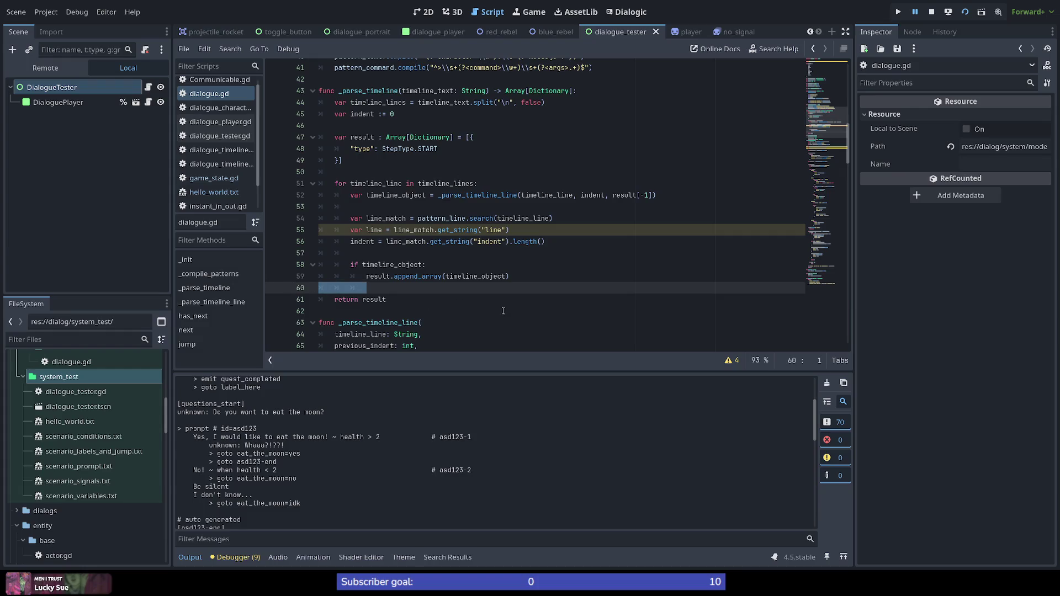
scroll(455, 242, "up", 2)
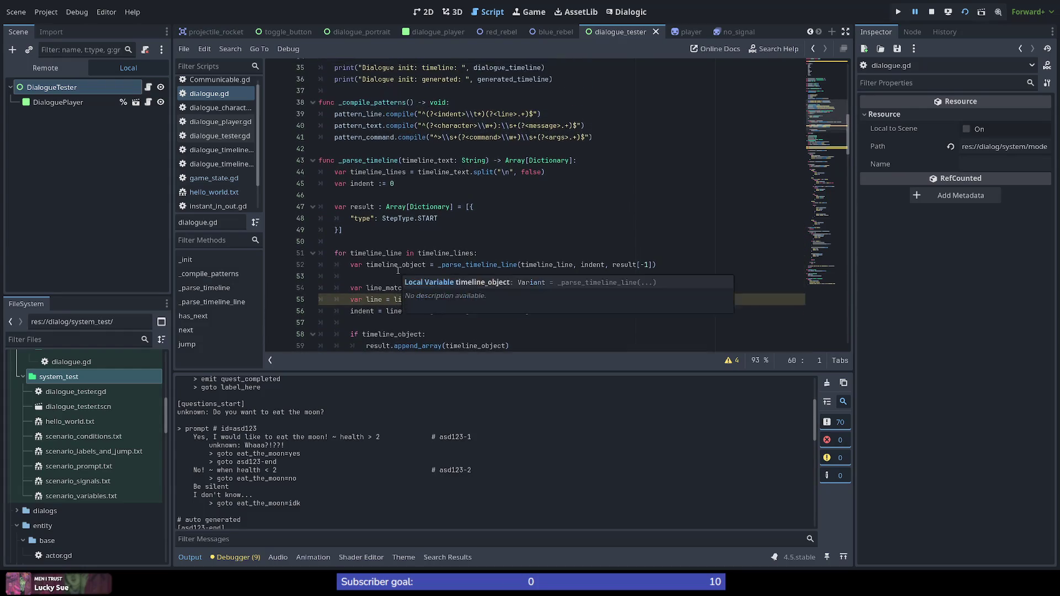
left_click(373, 240)
scroll(381, 241, "up", 3)
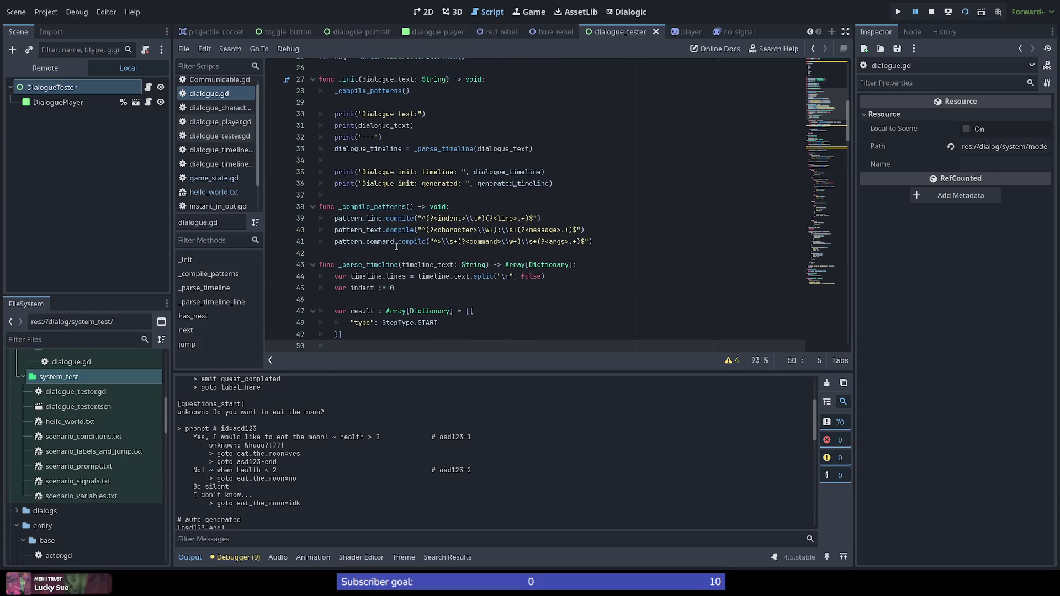
scroll(396, 246, "down", 6)
scroll(409, 278, "up", 5)
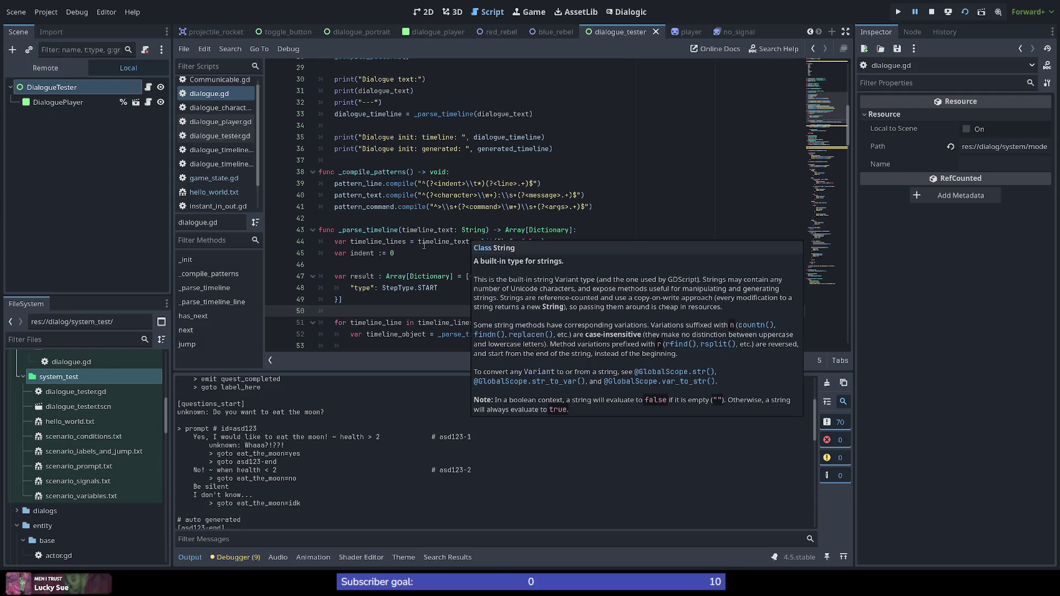
scroll(359, 219, "up", 2)
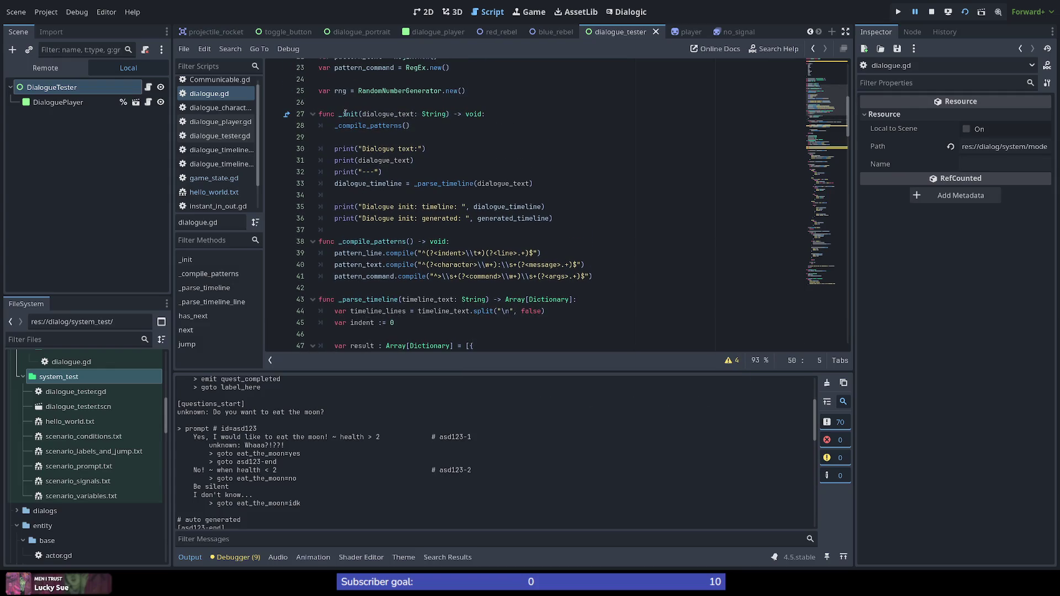
scroll(448, 218, "up", 1)
scroll(473, 232, "down", 2)
scroll(505, 248, "down", 5)
scroll(532, 261, "down", 1)
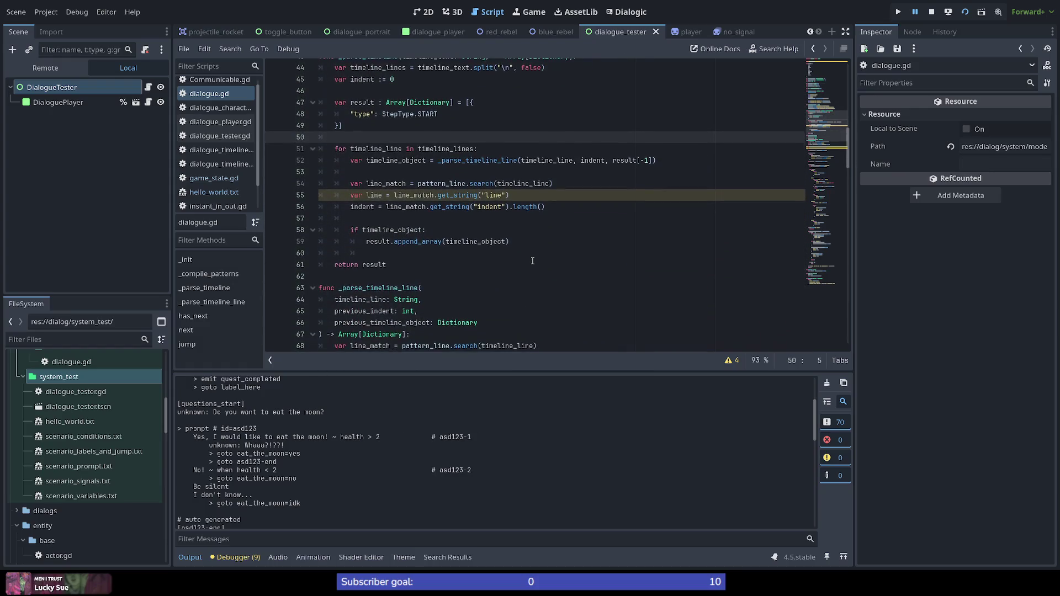
scroll(440, 209, "up", 1)
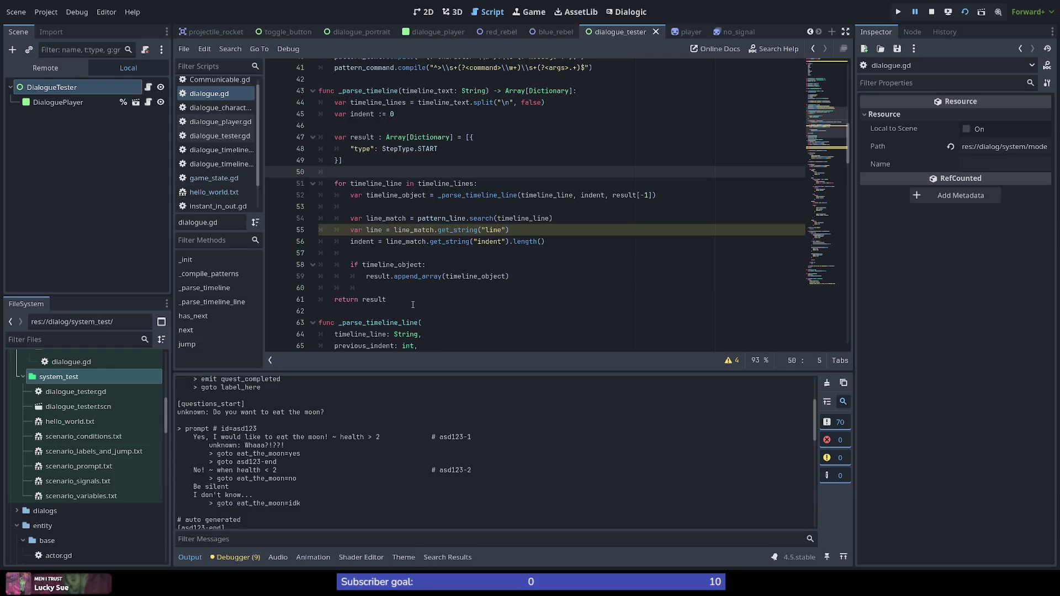
left_click(376, 286)
left_click_drag(412, 290, 275, 286)
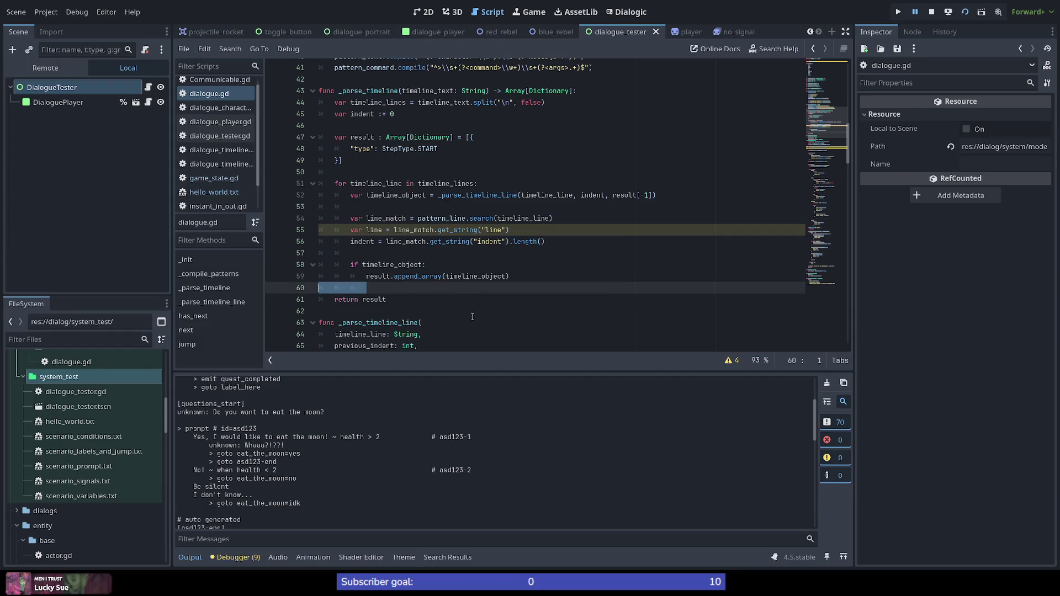
scroll(367, 158, "up", 1)
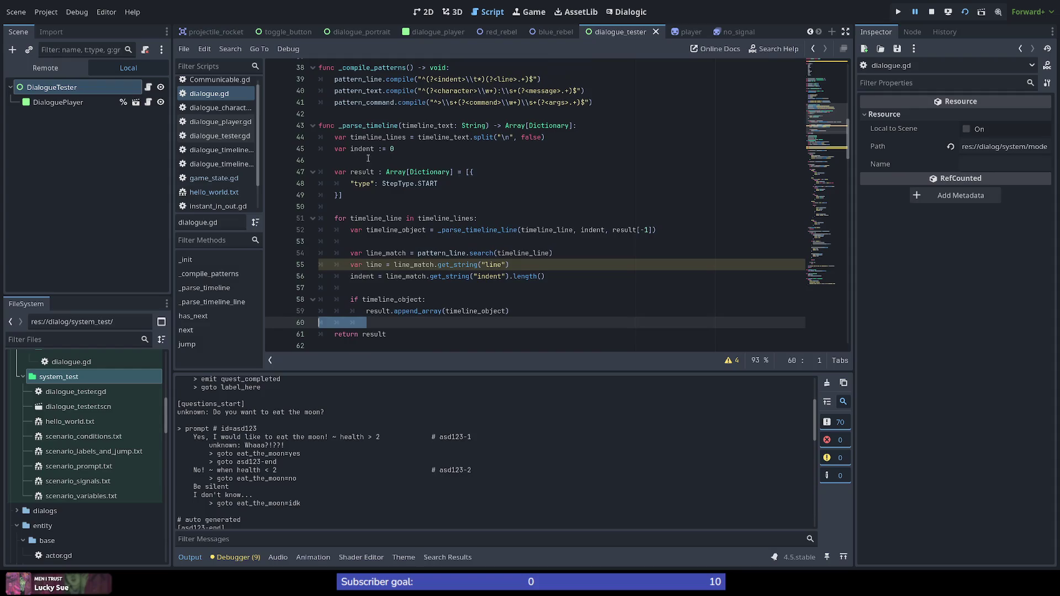
double_click(365, 126)
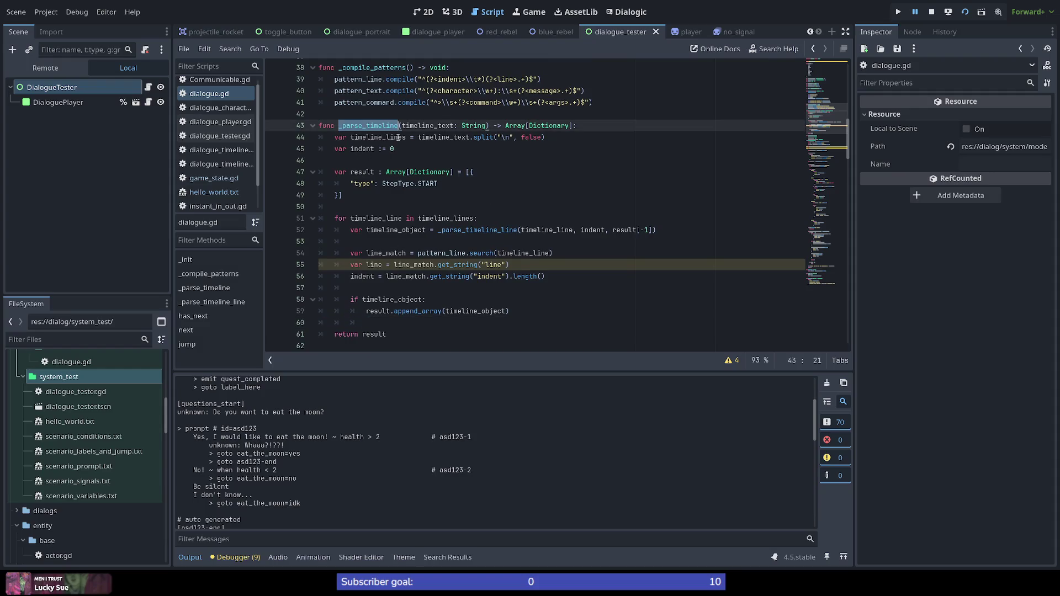
scroll(387, 253, "down", 8)
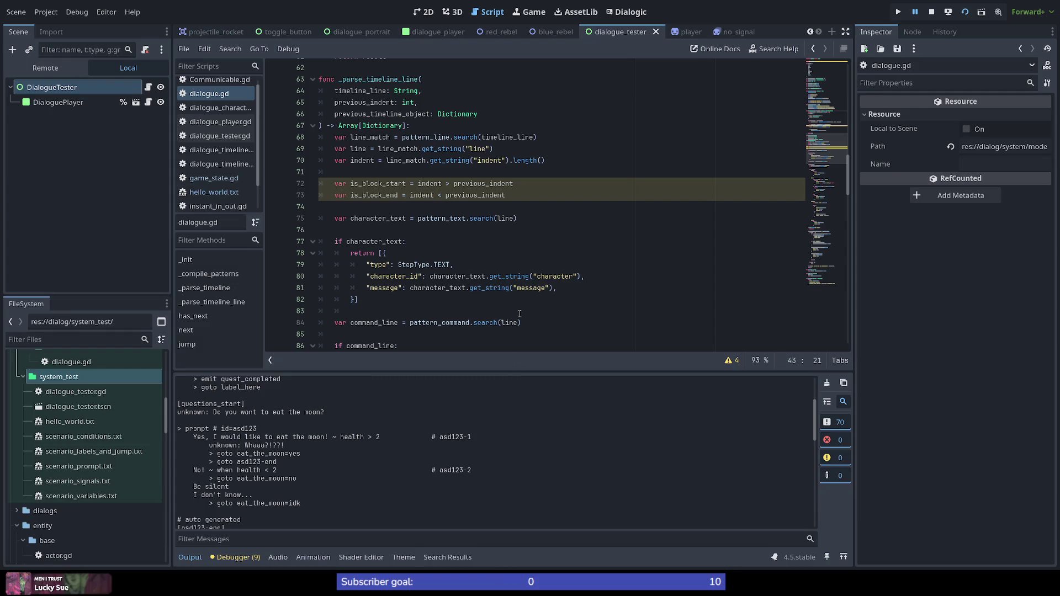
Scroll down to _parse_timeline_line and place the caret on line 82 in the character_text return block
left_click(464, 300)
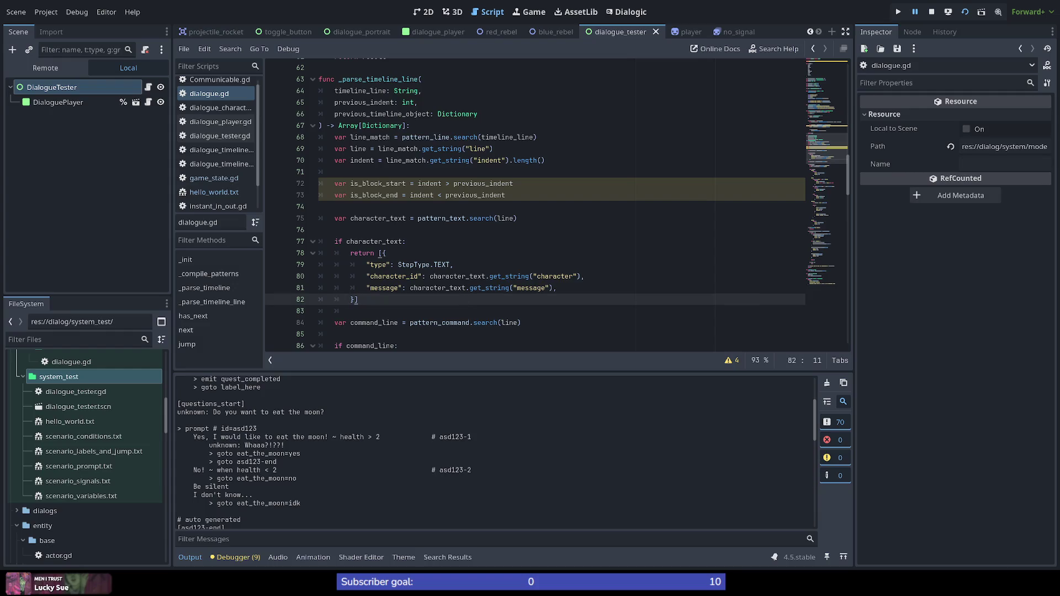